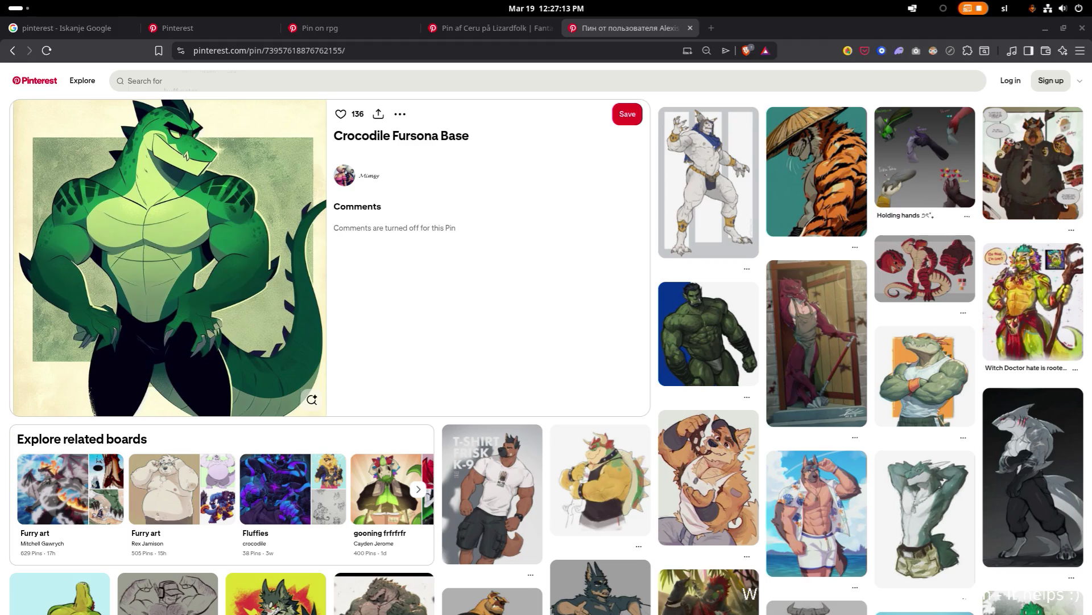
Search Pinterest for 'medieval bandit' and scroll through the pin results
click(457, 84)
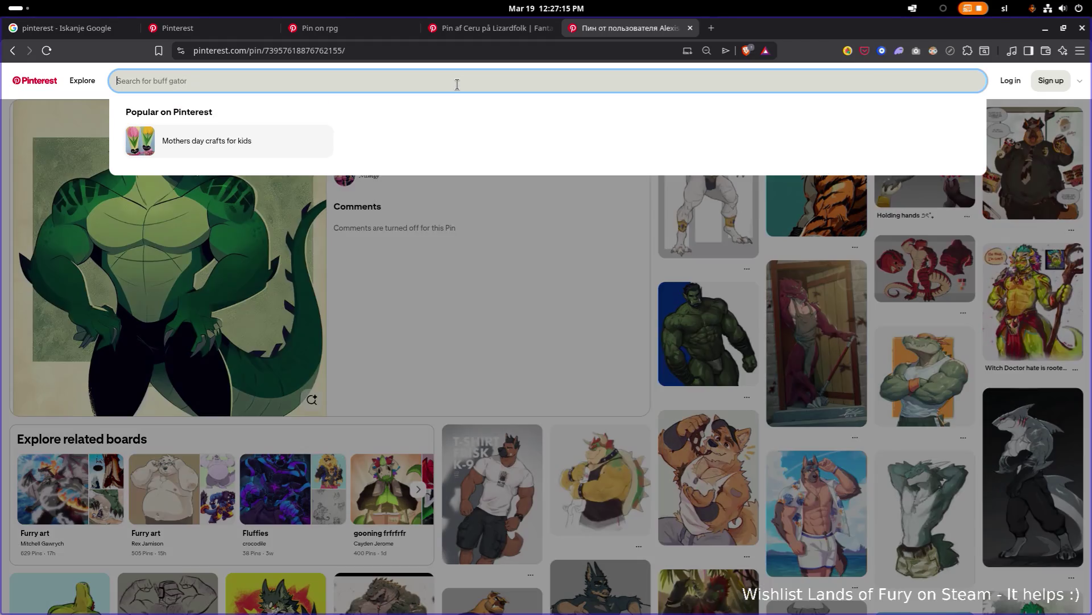
text(medieval bandit)
key(Return)
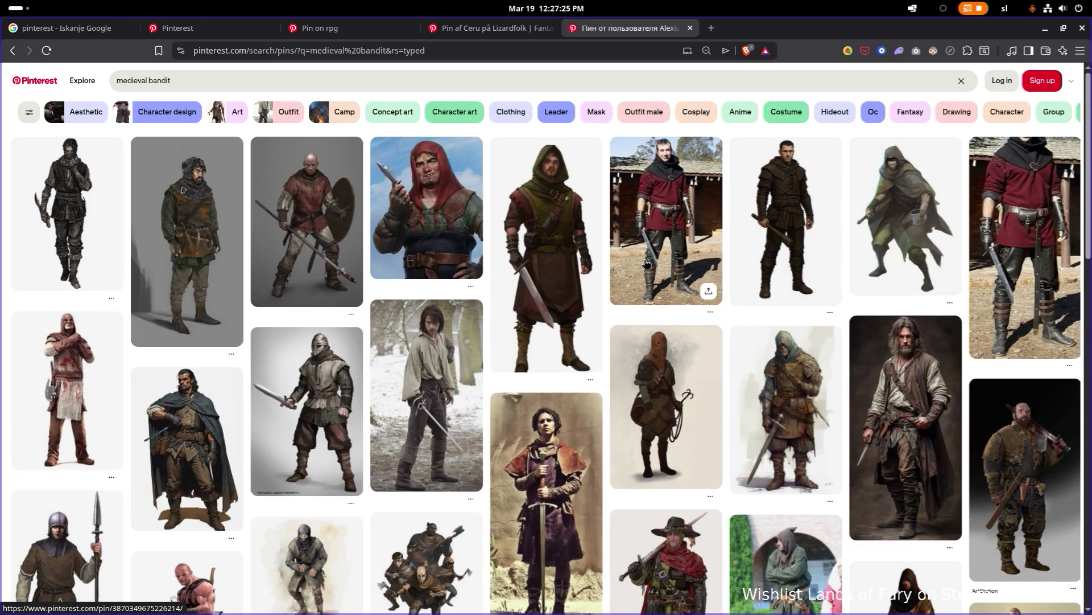
scroll(640, 264, down, 20)
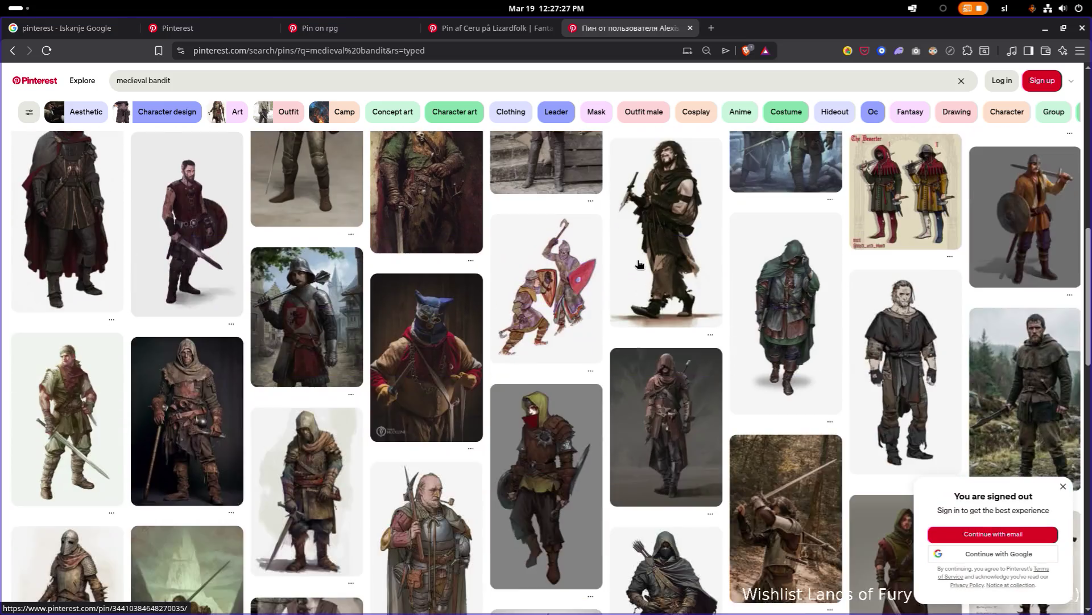
scroll(639, 263, down, 10)
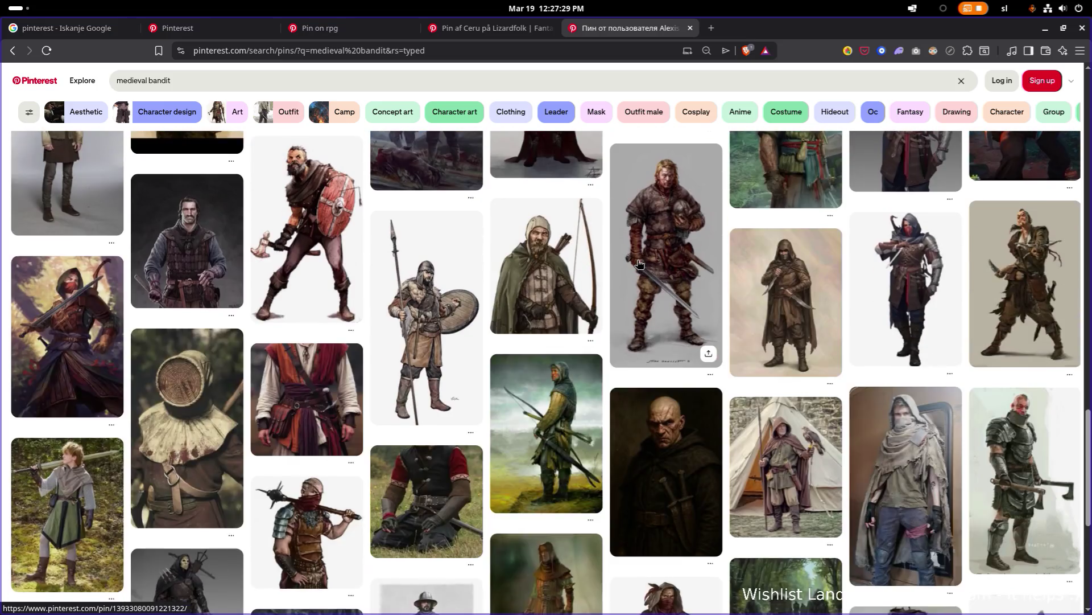
scroll(616, 237, down, 5)
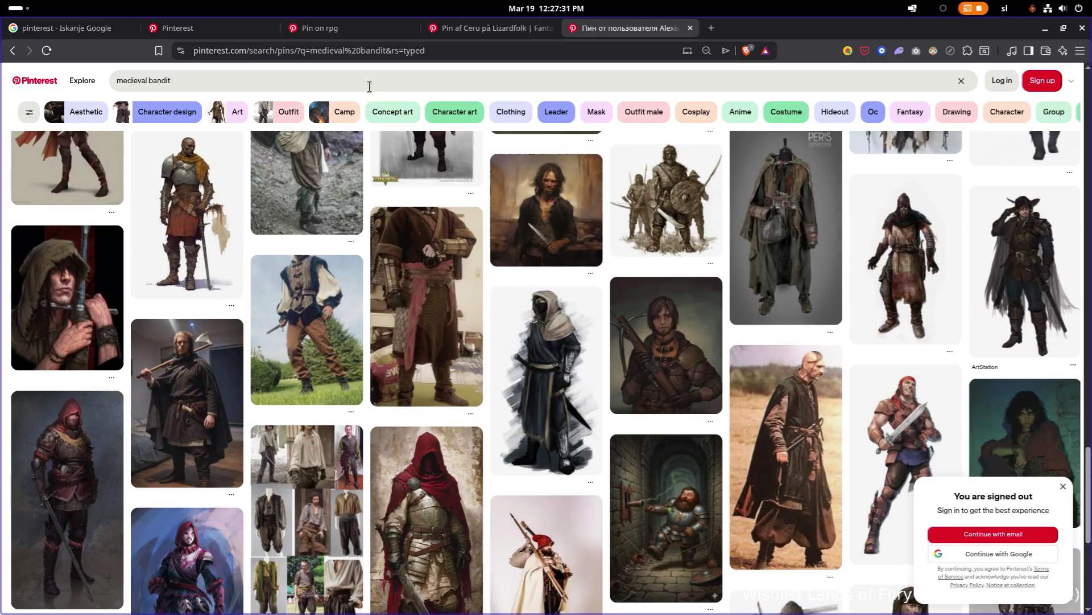
click(371, 83)
Refine the query to 'medieval bandit toon' and dismiss the login prompt
text(toon)
key(Return)
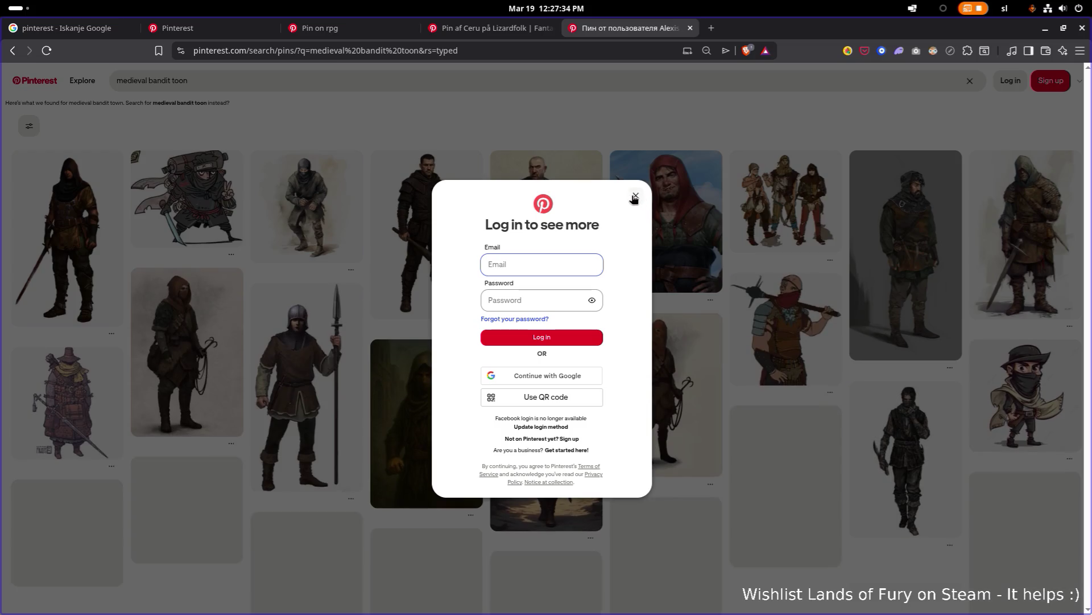
click(634, 196)
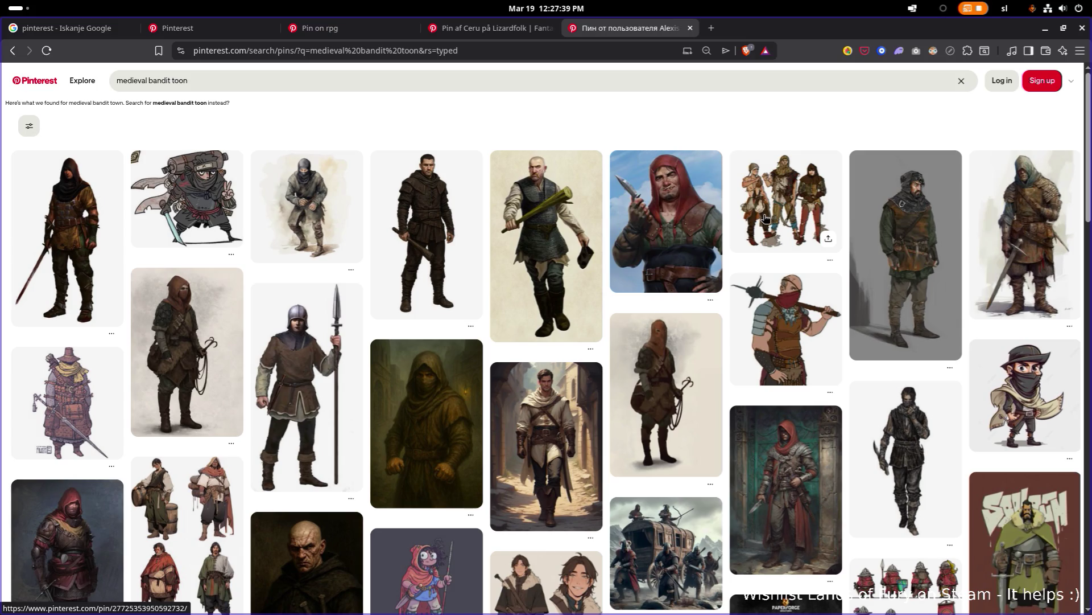
Scroll through the grid of cartoon bandit and knight character pins
scroll(766, 218, down, 5)
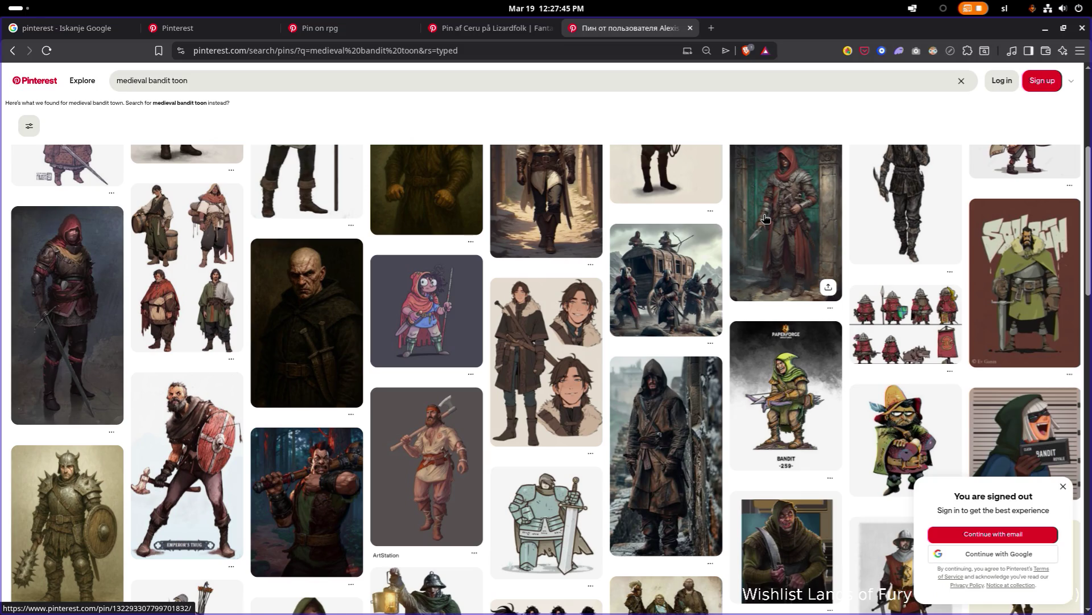
scroll(765, 218, down, 4)
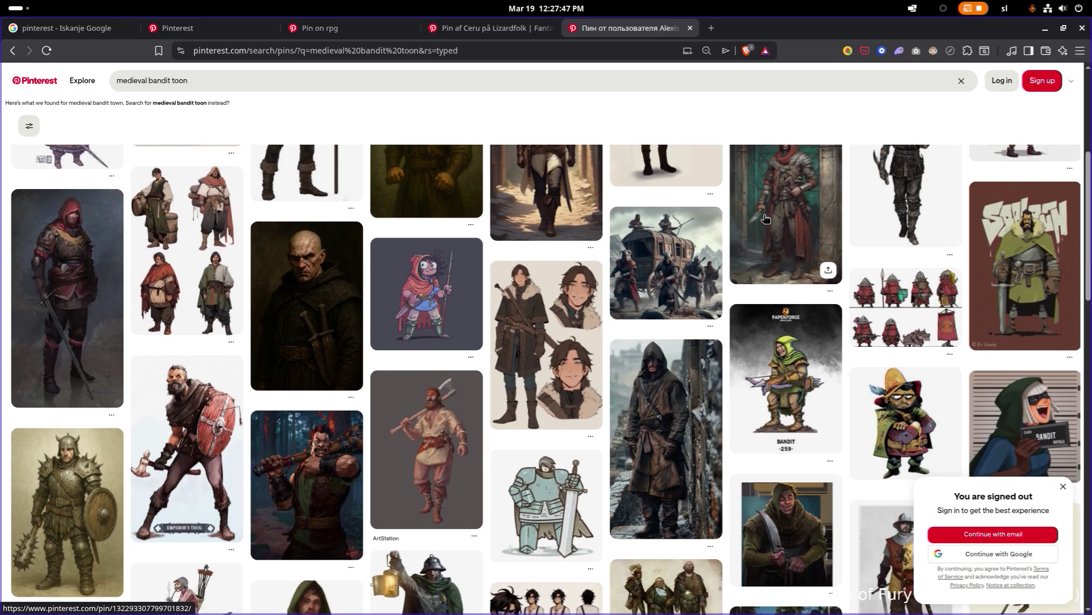
scroll(766, 218, down, 10)
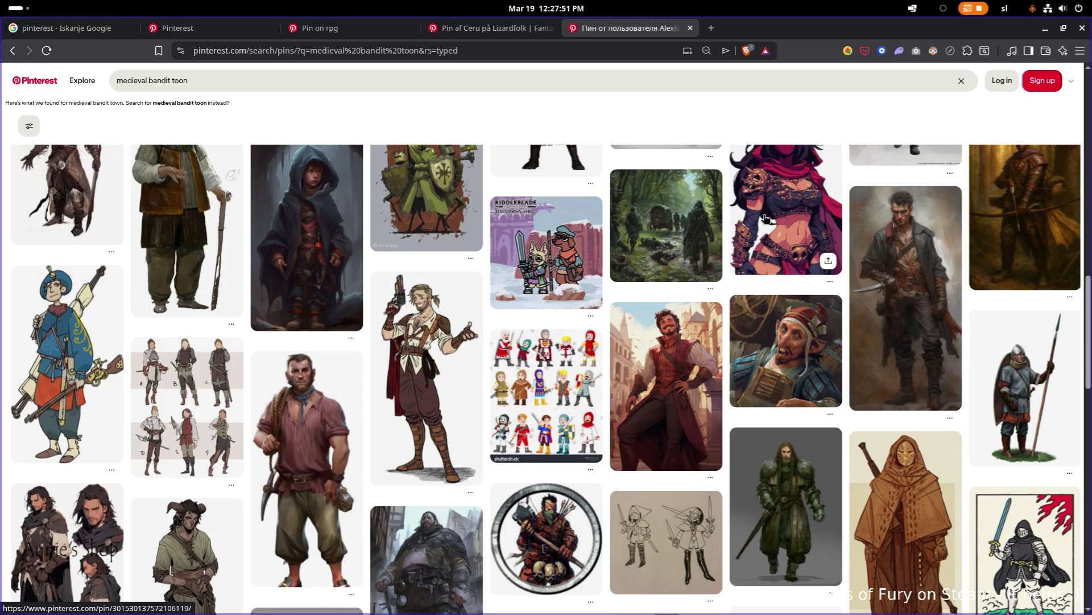
scroll(765, 218, down, 4)
scroll(765, 218, down, 1)
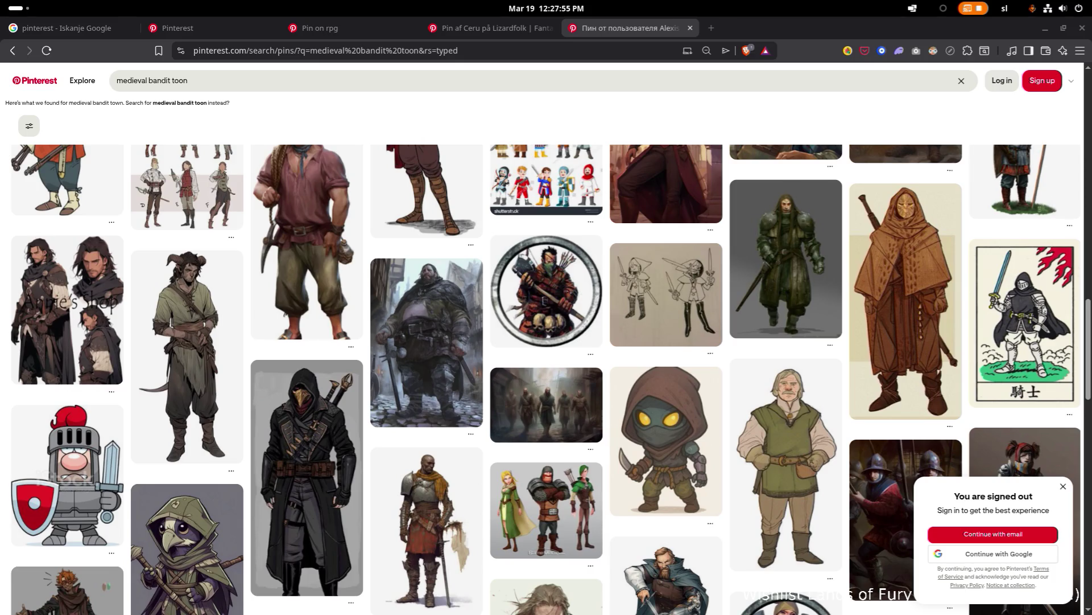
scroll(432, 224, down, 6)
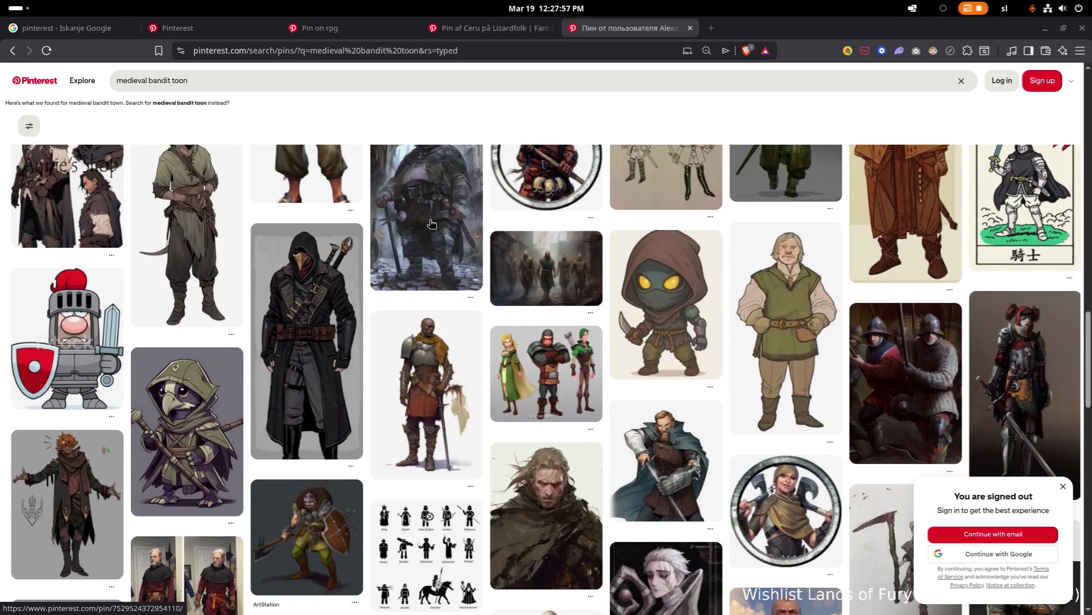
scroll(431, 223, down, 5)
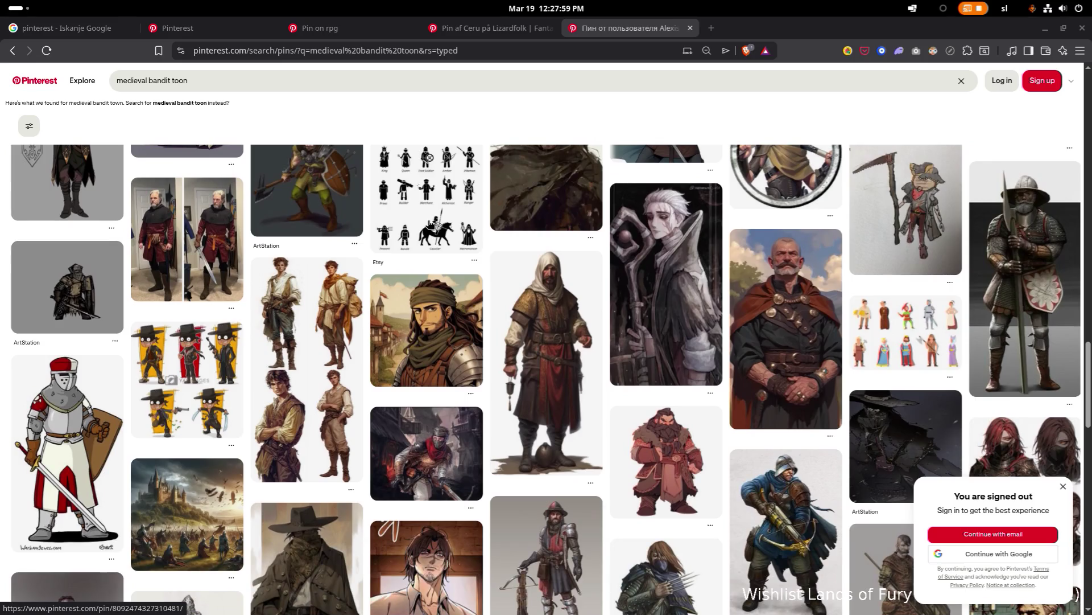
scroll(430, 224, up, 1)
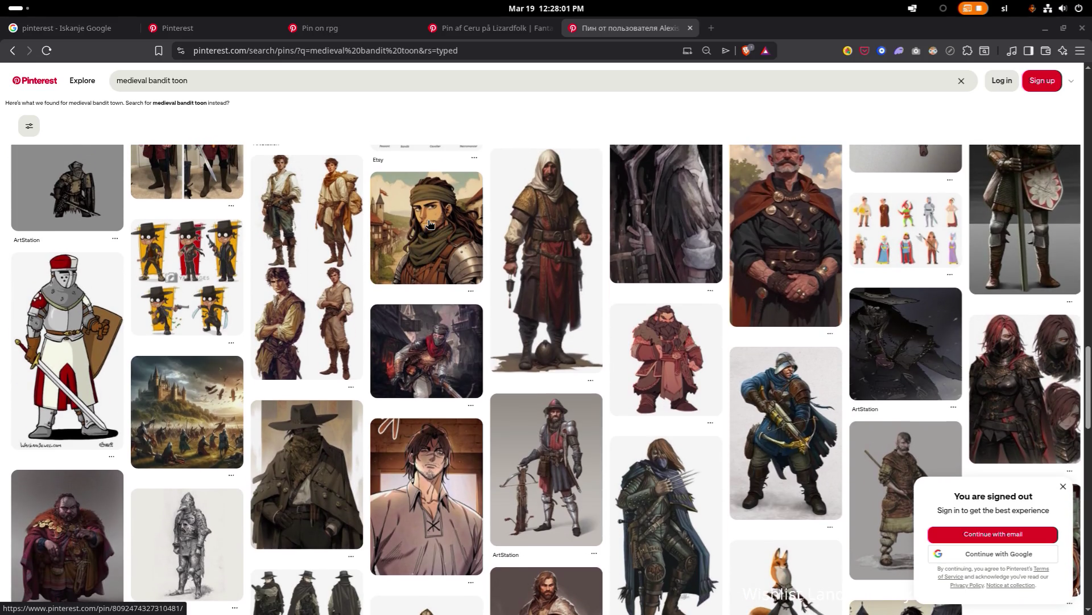
scroll(430, 224, down, 1)
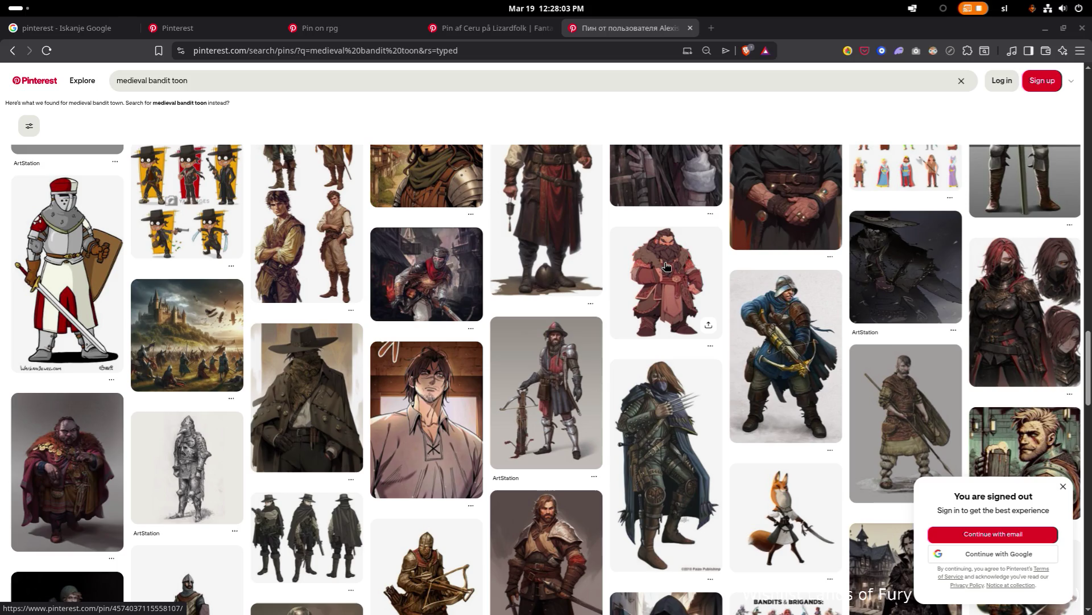
Check the dwarf character pin, then go back to the bandit toon results
click(667, 265)
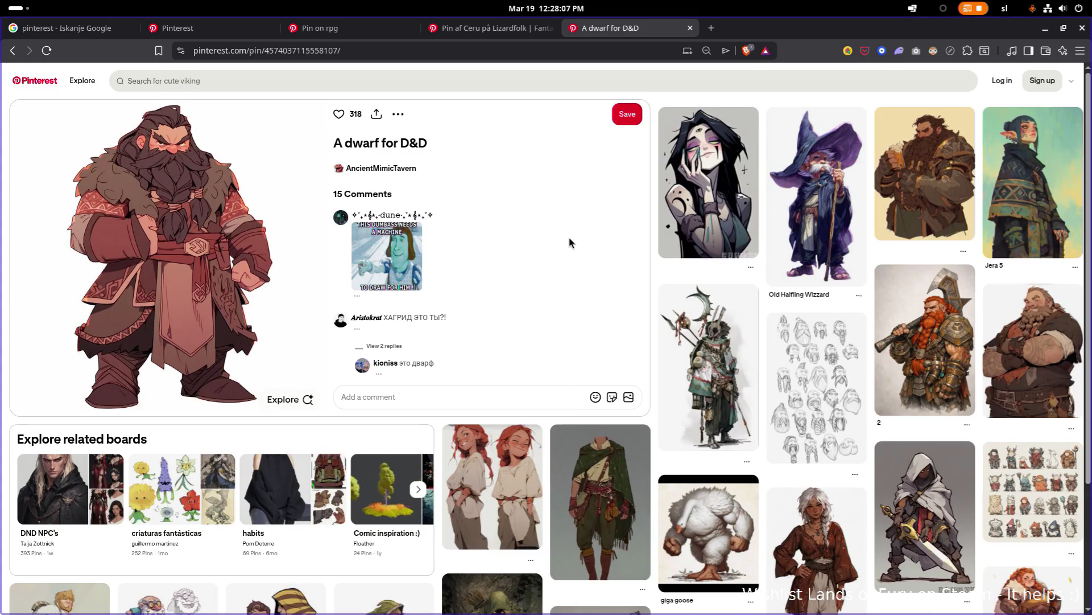
key(alt+Left)
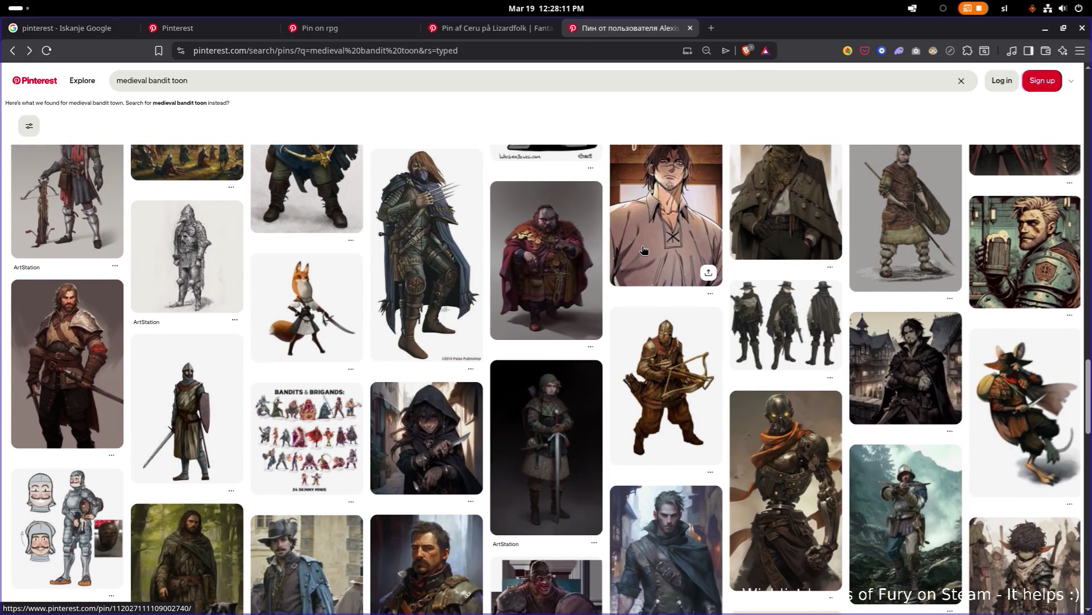
scroll(644, 249, down, 4)
scroll(644, 249, down, 4)
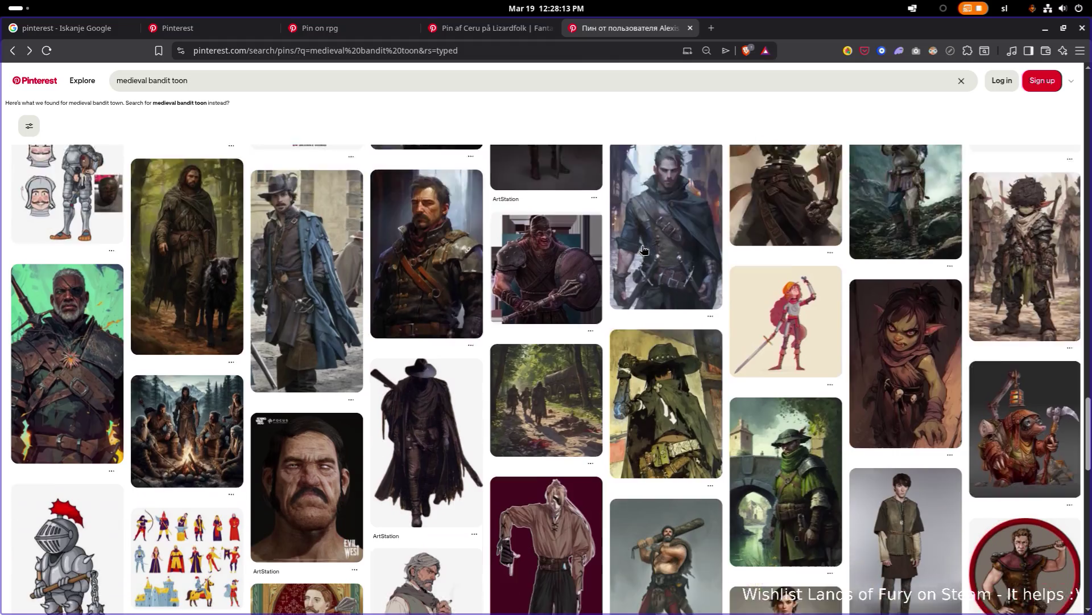
Scroll far down the results past village battle maps, tavern interiors and a skull shield pin
scroll(644, 249, down, 3)
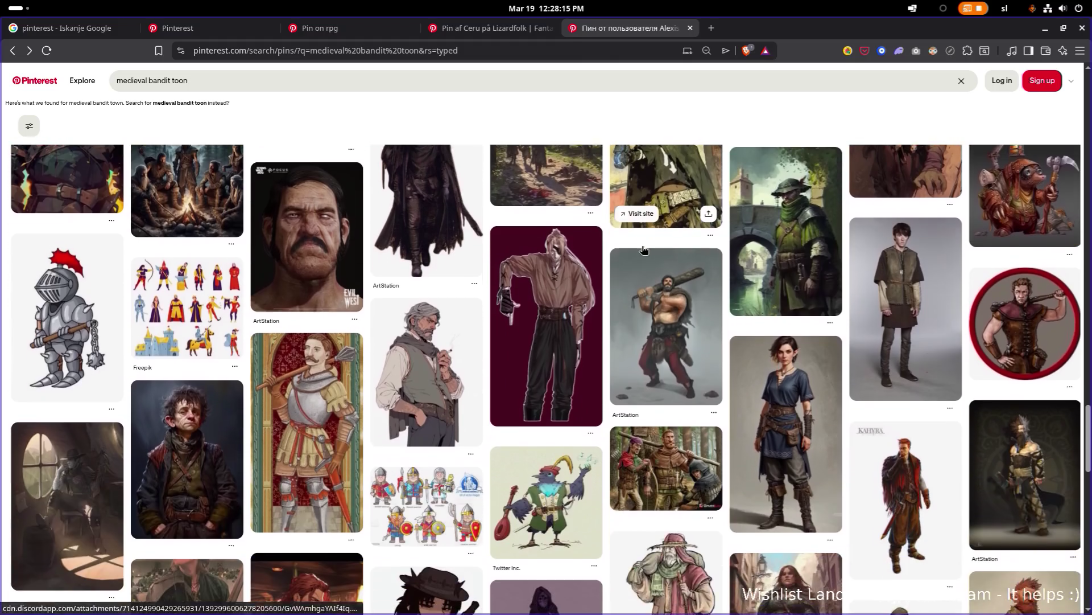
scroll(643, 250, down, 3)
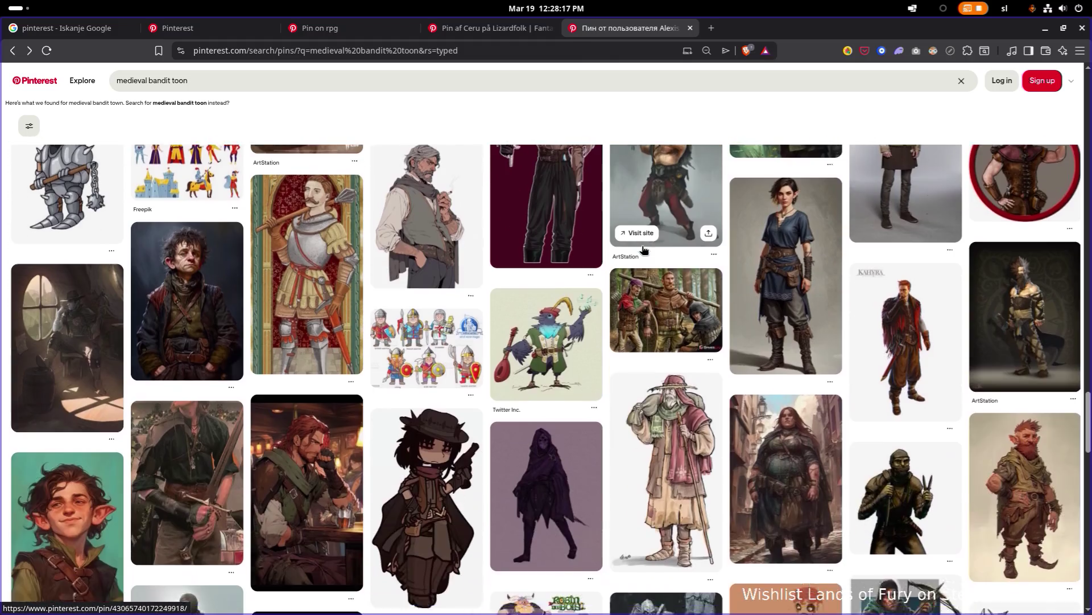
scroll(643, 249, down, 4)
scroll(644, 249, down, 4)
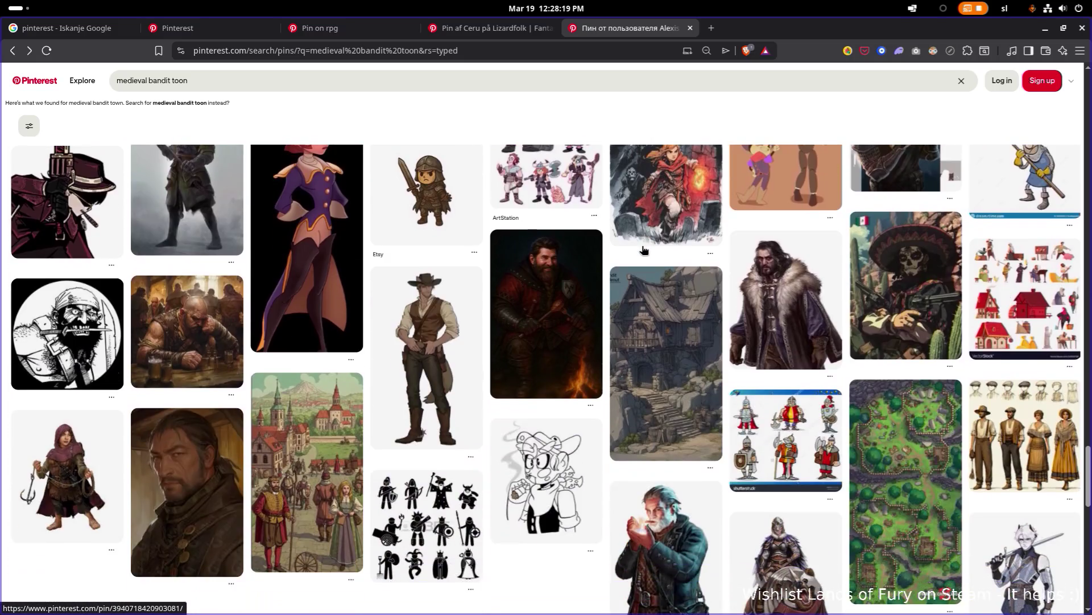
scroll(642, 251, down, 4)
scroll(642, 247, down, 4)
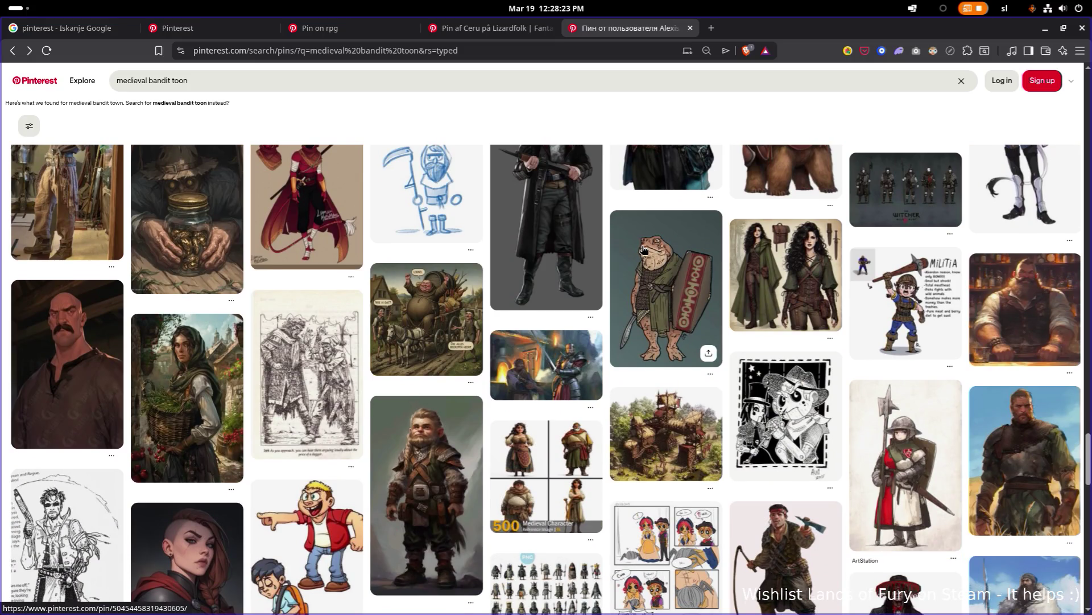
scroll(643, 249, down, 4)
scroll(644, 249, down, 4)
scroll(644, 249, down, 4)
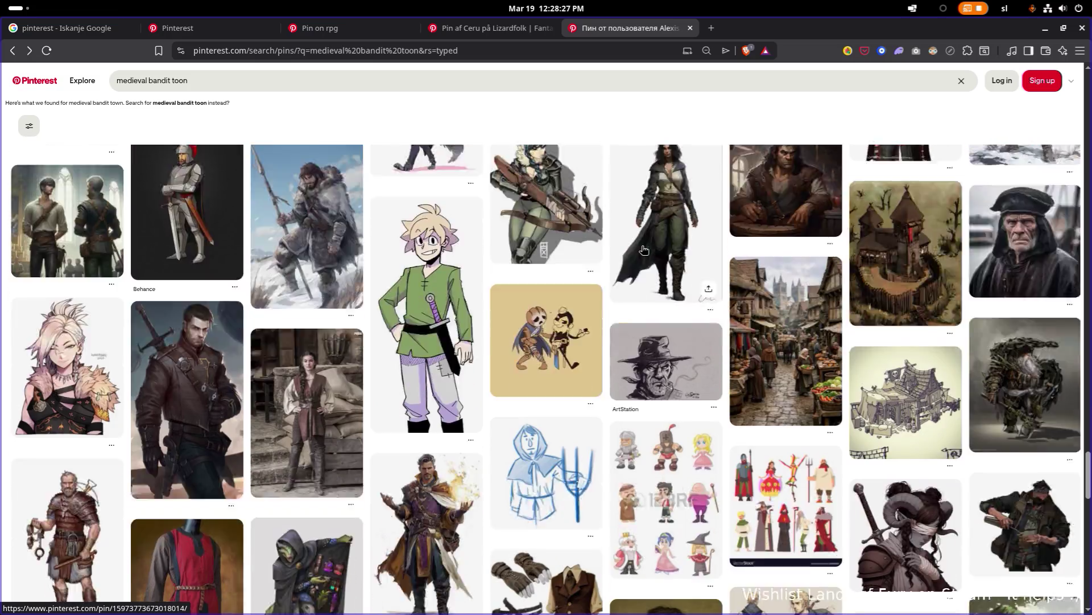
scroll(644, 249, down, 1)
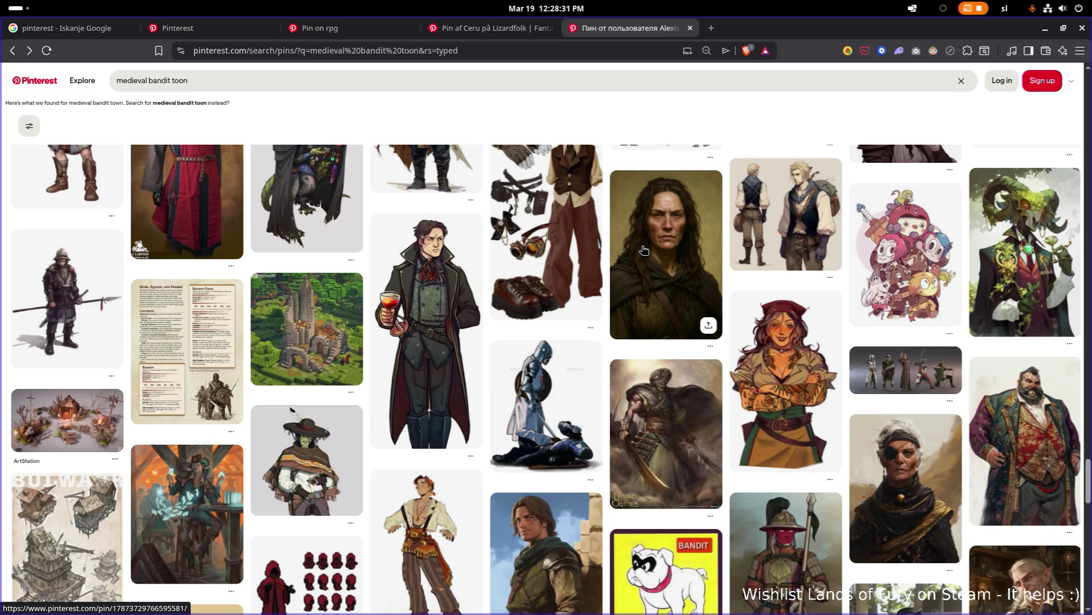
scroll(643, 249, down, 4)
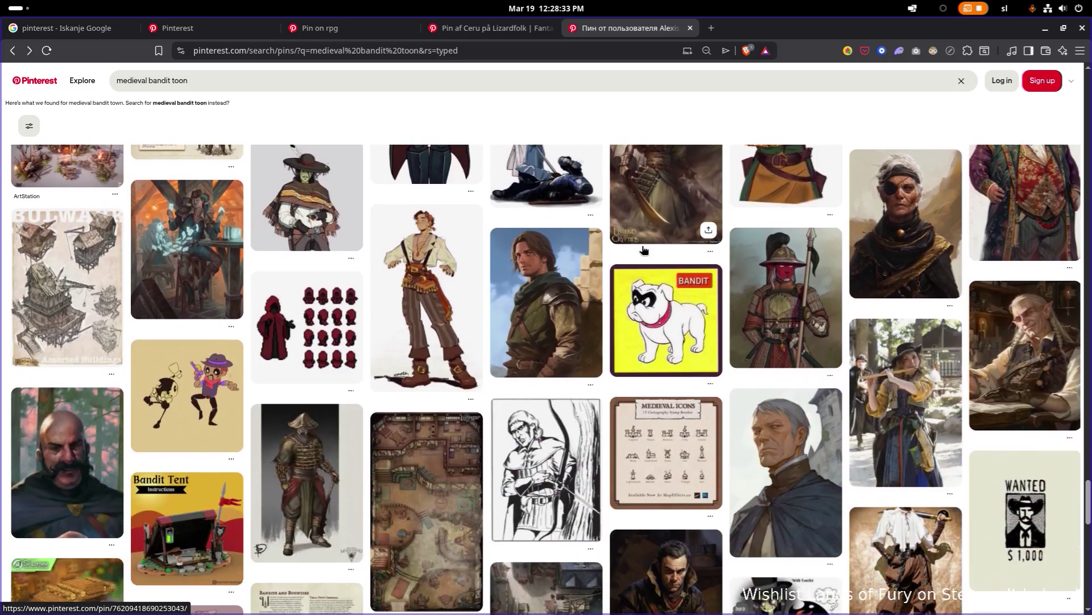
scroll(643, 249, down, 8)
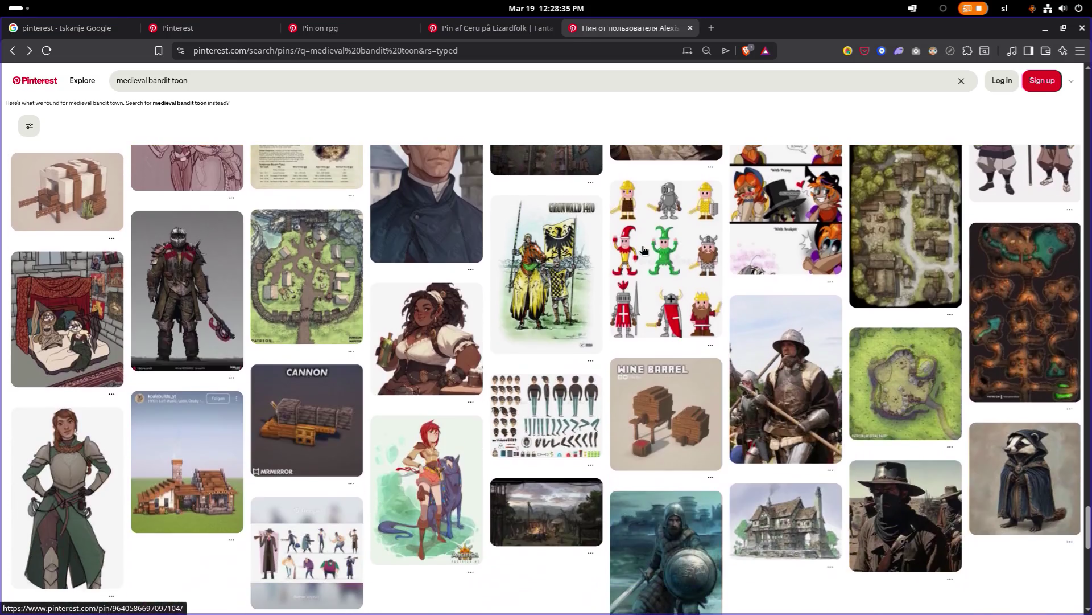
scroll(644, 250, down, 5)
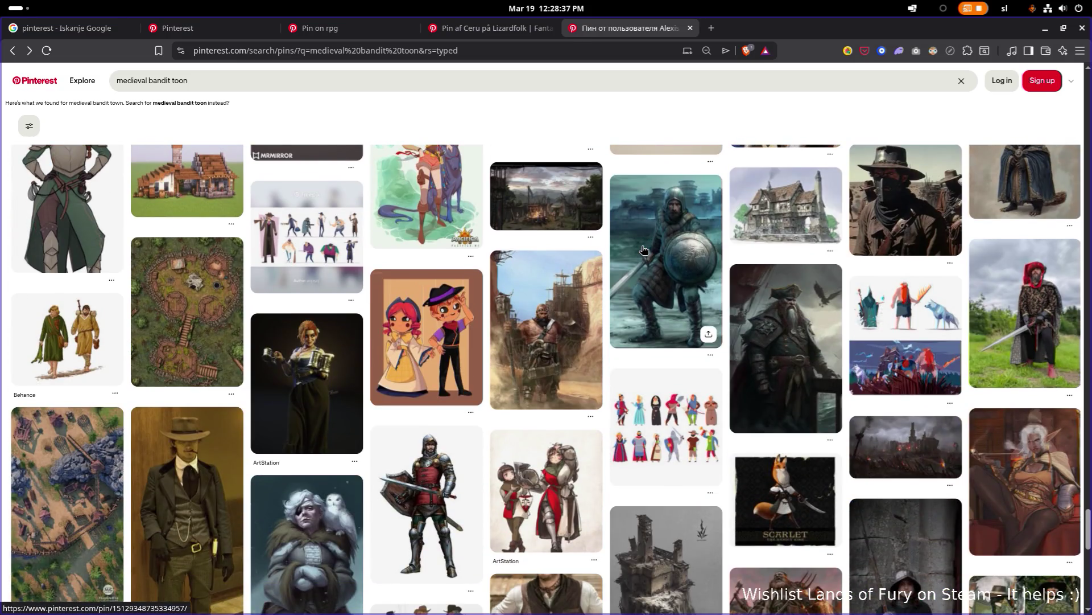
scroll(644, 249, down, 4)
scroll(644, 249, down, 8)
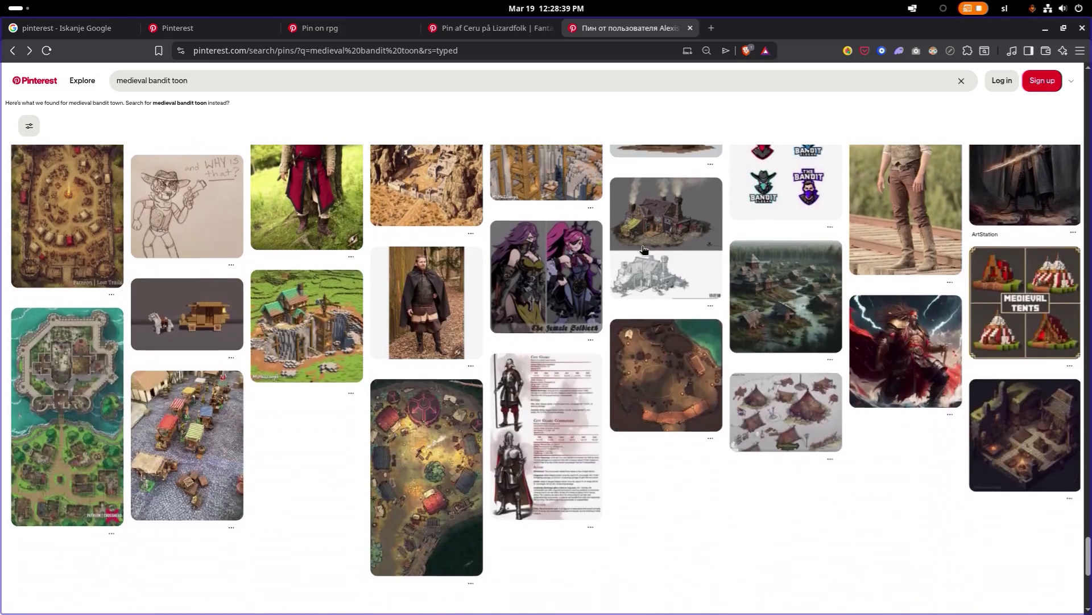
scroll(644, 249, down, 10)
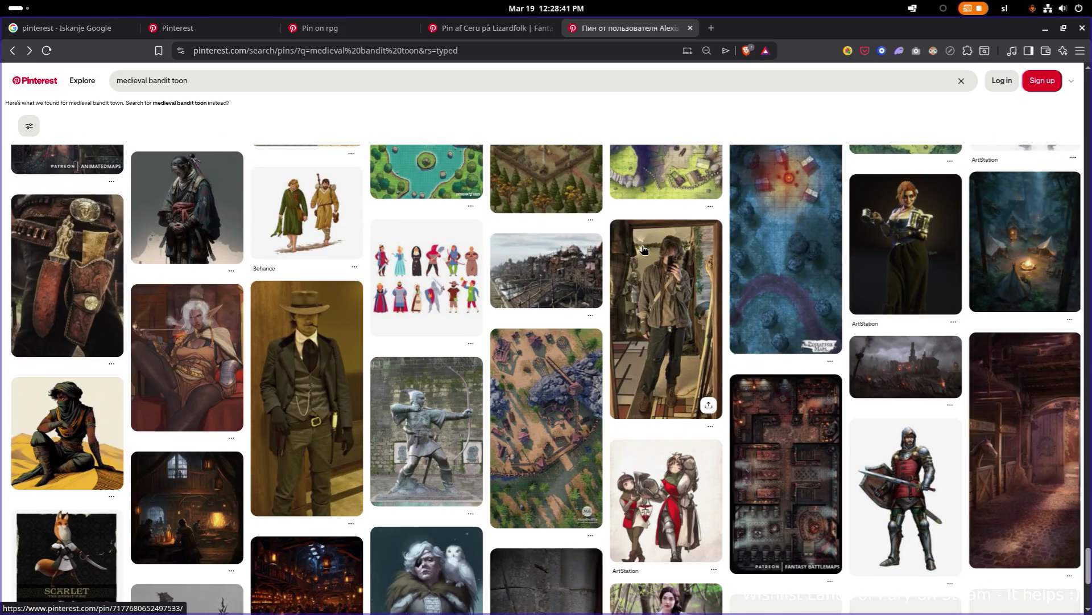
scroll(644, 249, down, 4)
scroll(644, 249, down, 5)
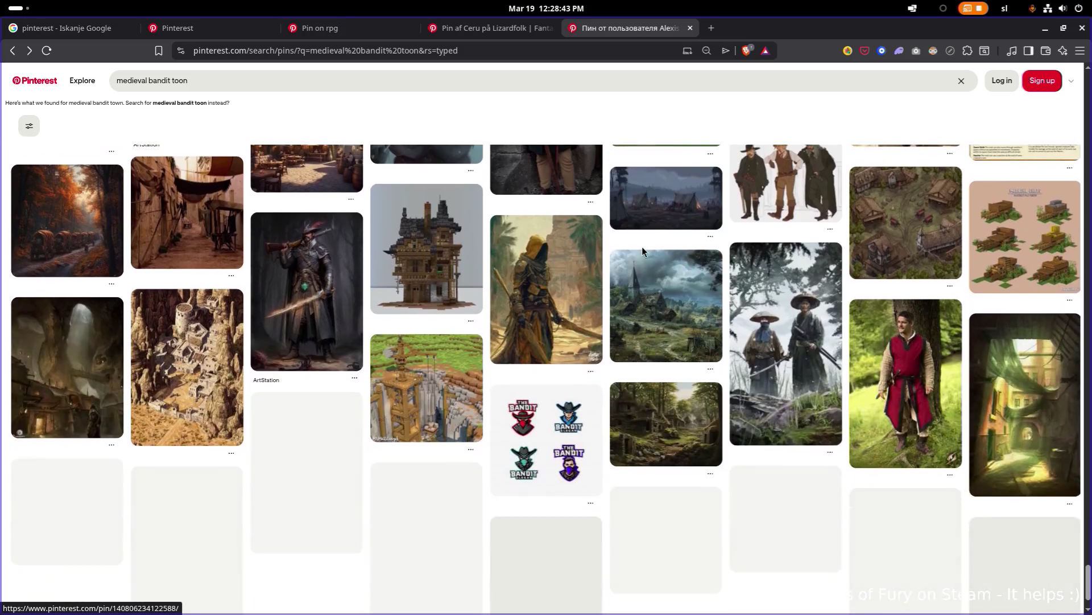
scroll(644, 249, down, 5)
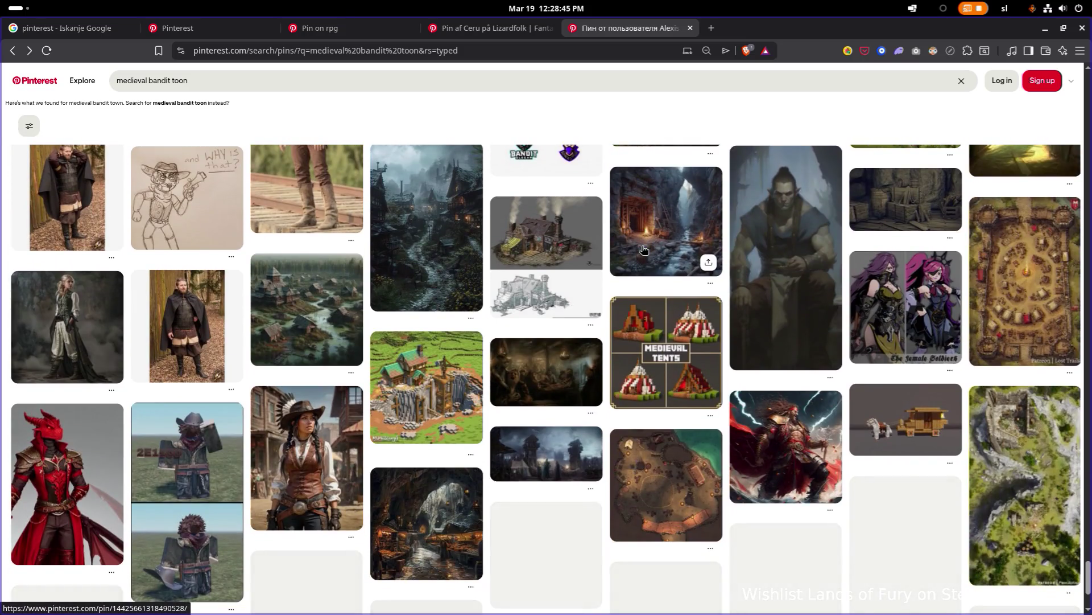
scroll(643, 250, down, 5)
scroll(642, 250, down, 3)
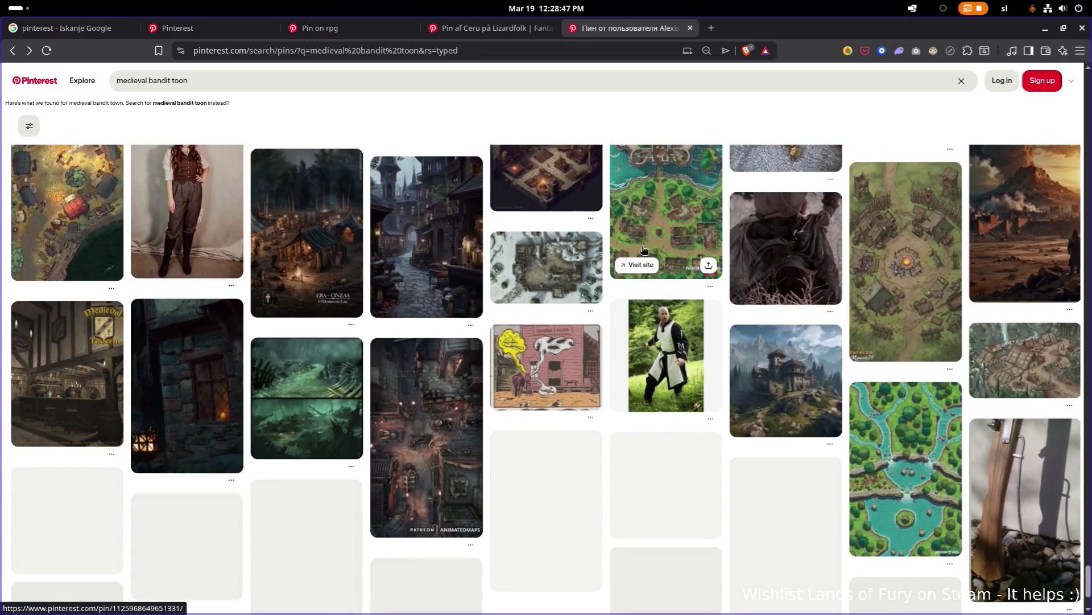
scroll(642, 250, down, 2)
scroll(644, 251, down, 3)
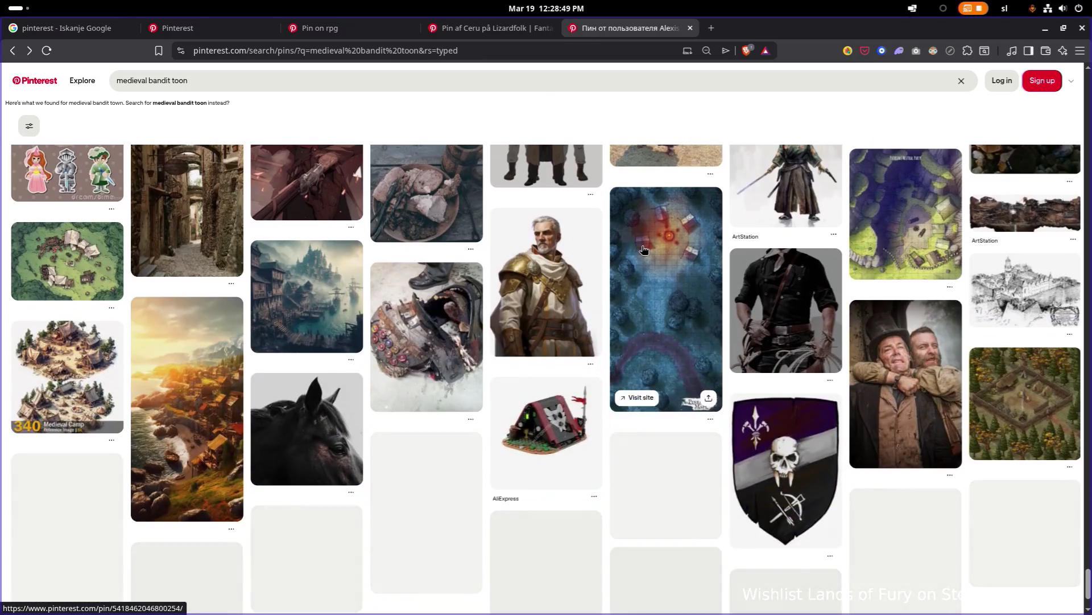
Change the search to 'medieval knight toon'
double_click(159, 81)
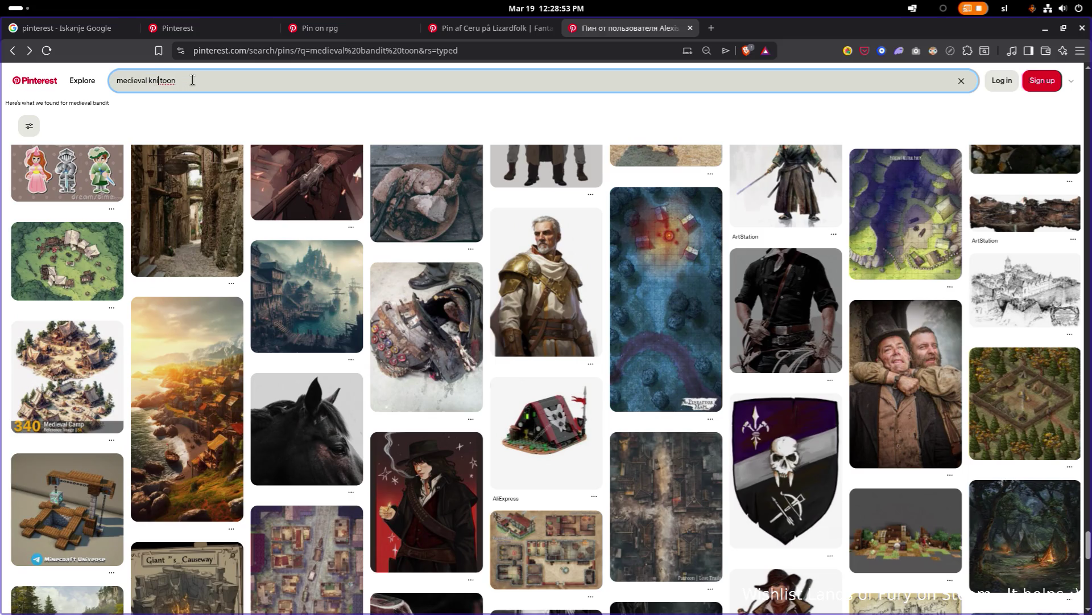
text(ht)
key(Return)
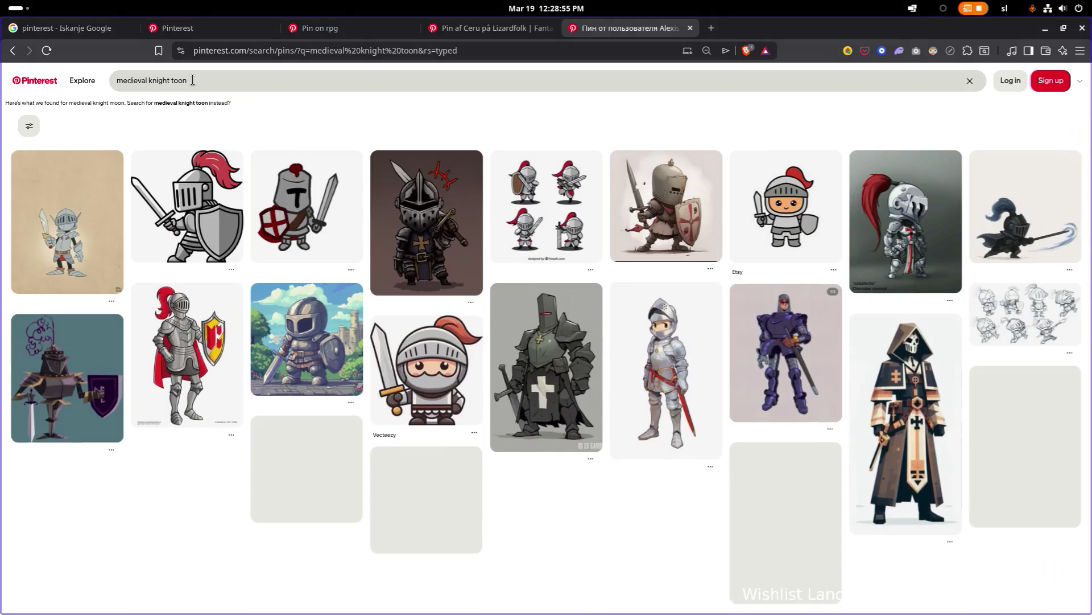
Search 'medieval knight illustration' and browse the manuscript knights and armored sketches
double_click(214, 80)
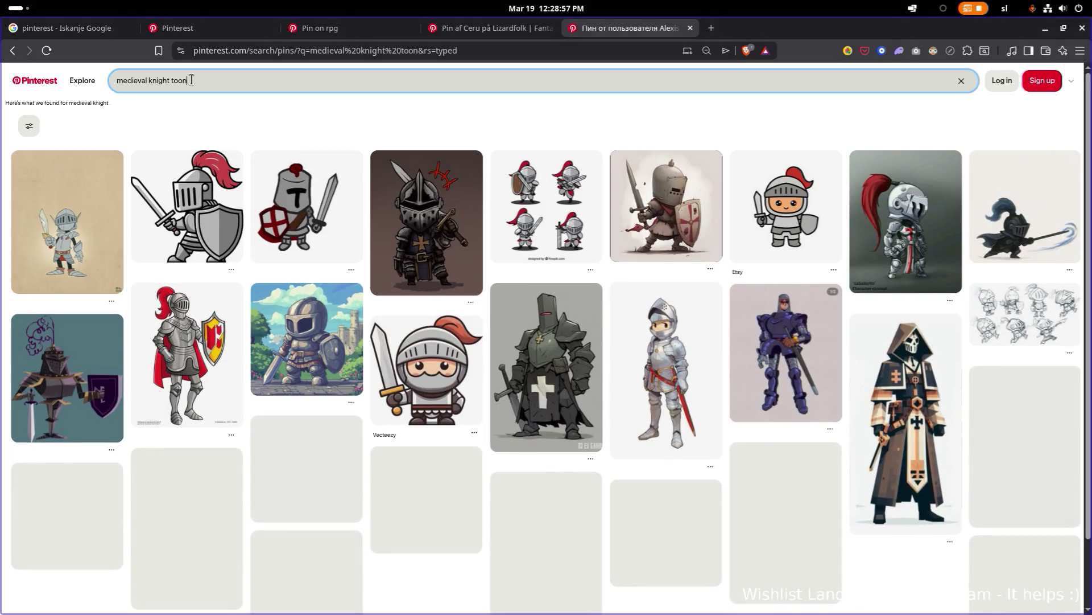
text(illustration)
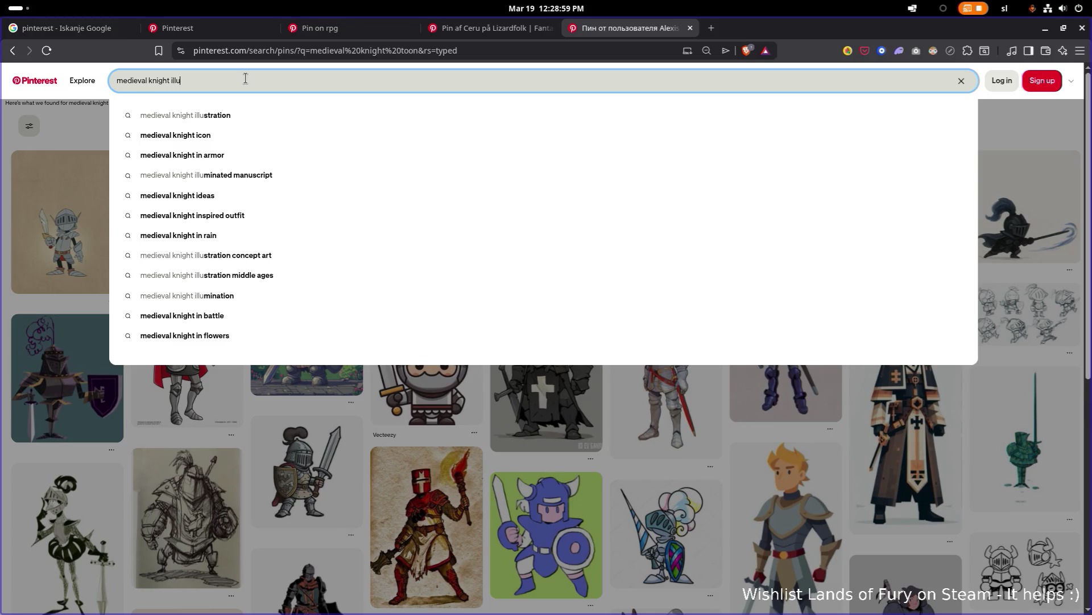
key(Return)
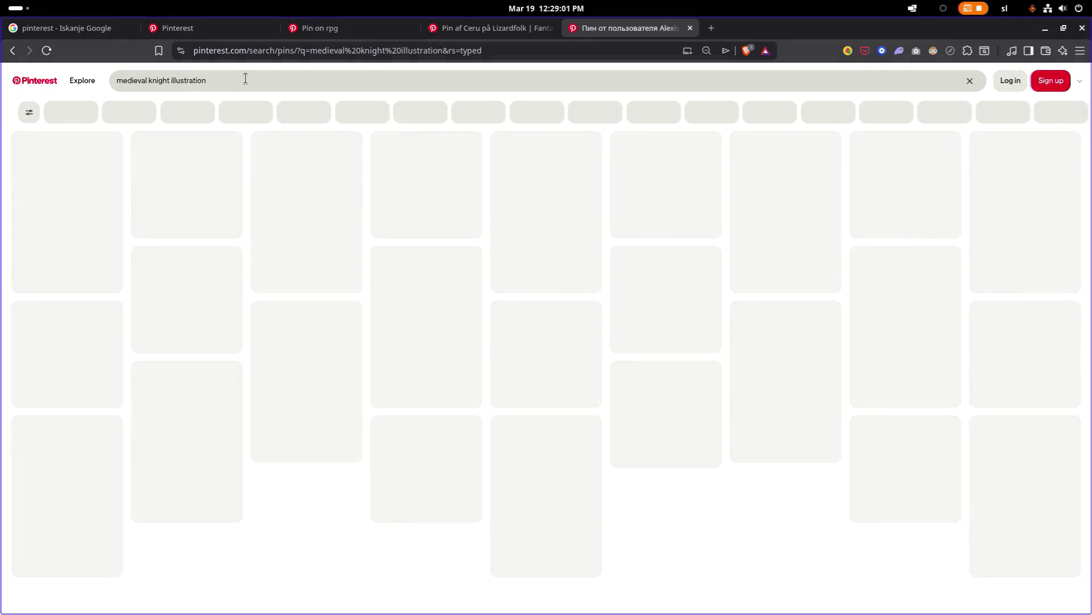
scroll(351, 169, down, 15)
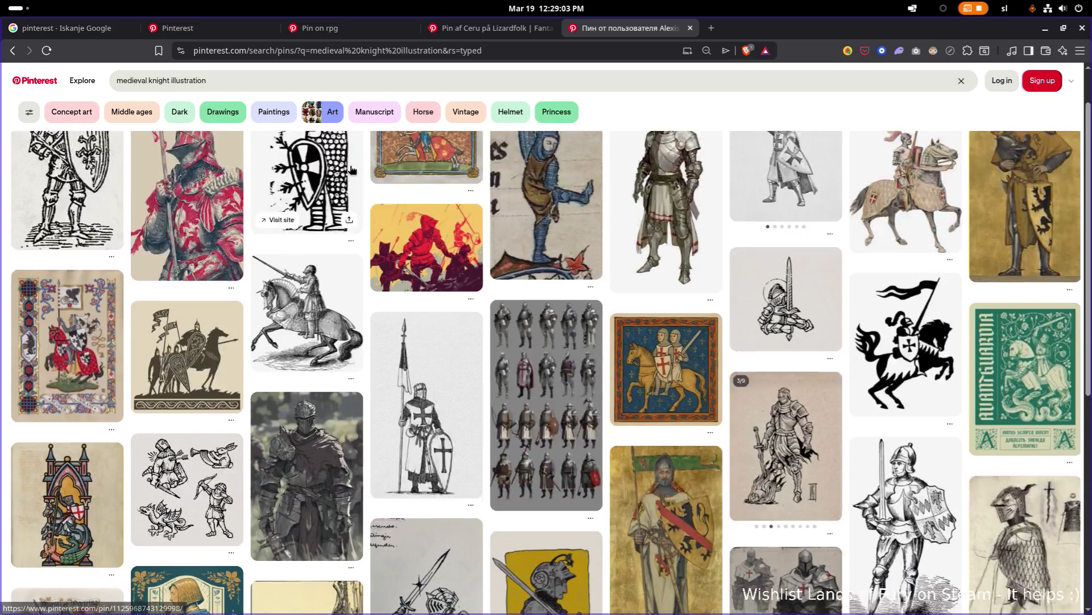
scroll(351, 169, down, 15)
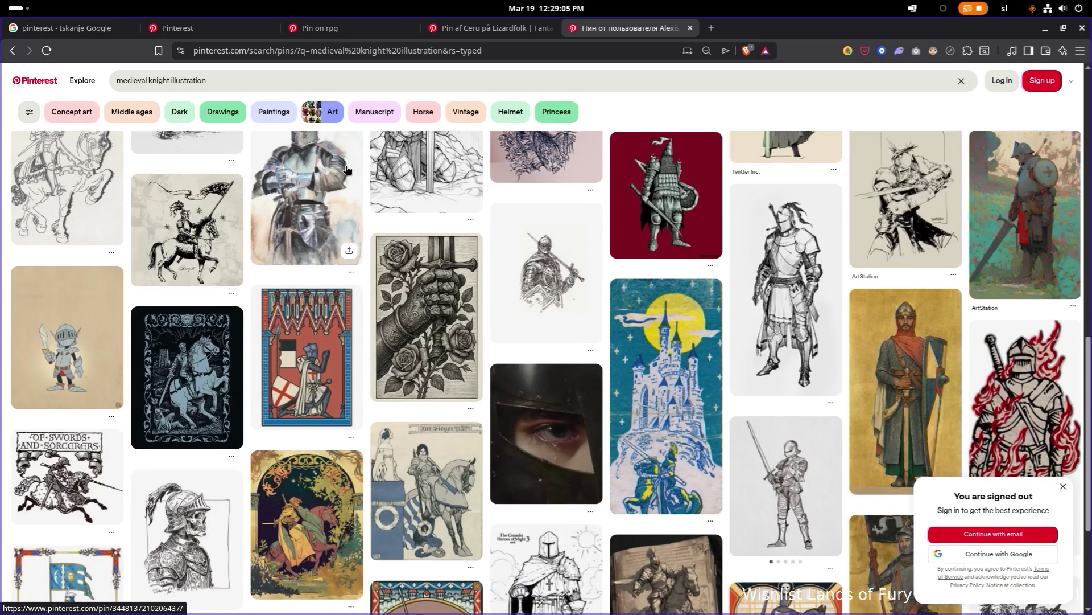
scroll(345, 169, down, 15)
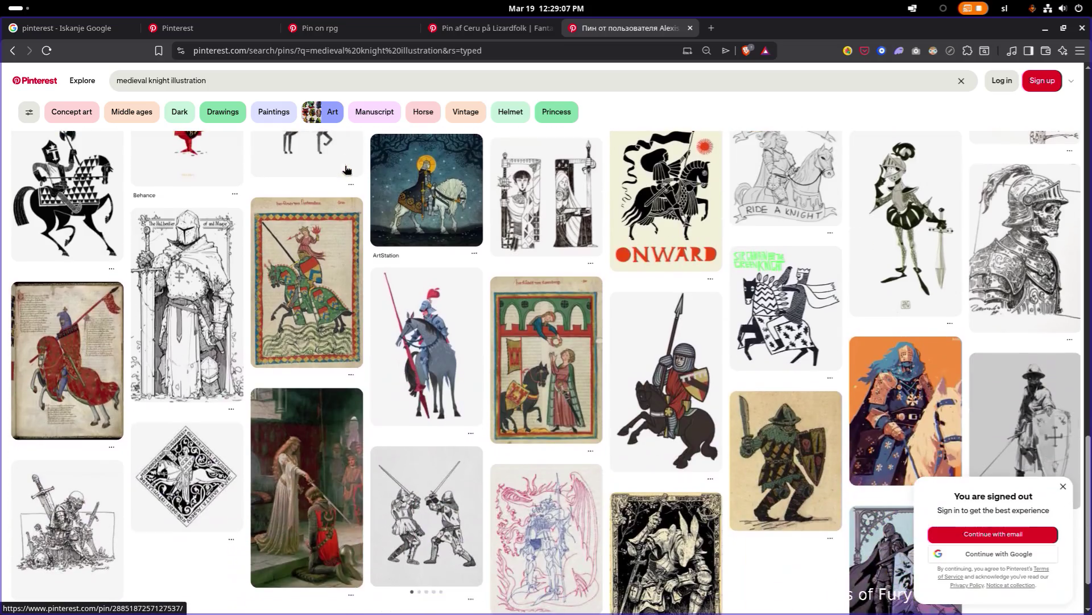
scroll(346, 170, down, 15)
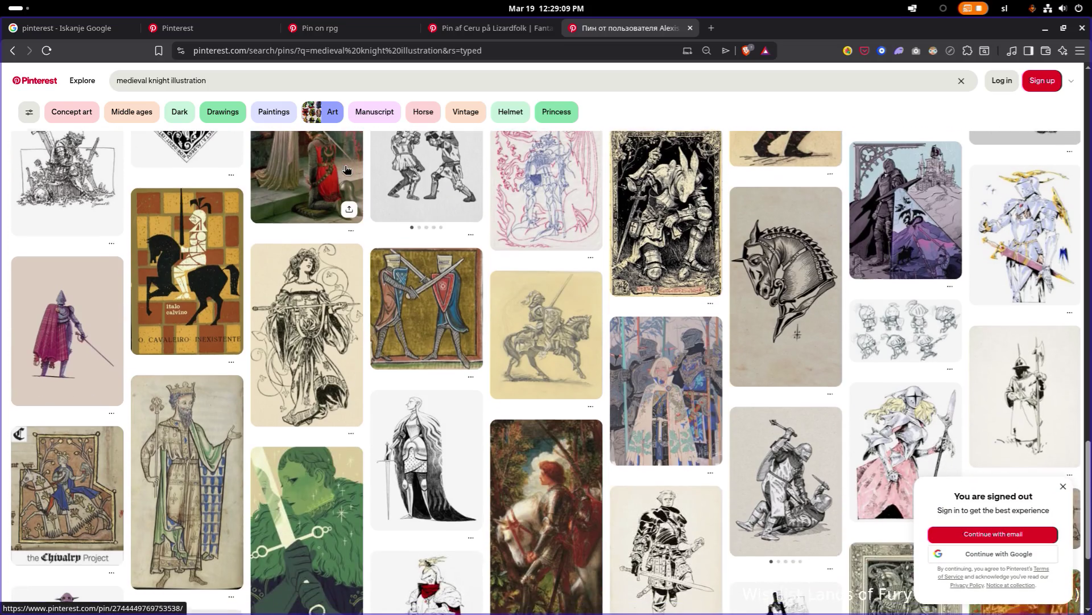
scroll(330, 145, down, 15)
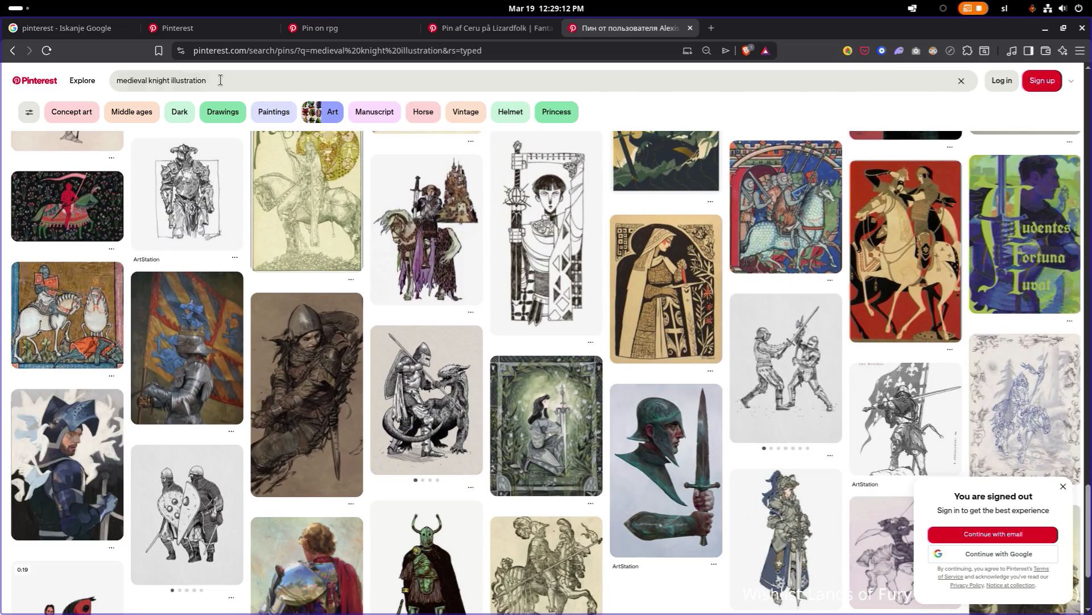
double_click(199, 80)
Search 'medieval knight drawing' and scroll through the templar sketches and armored knight studies
text(drawi)
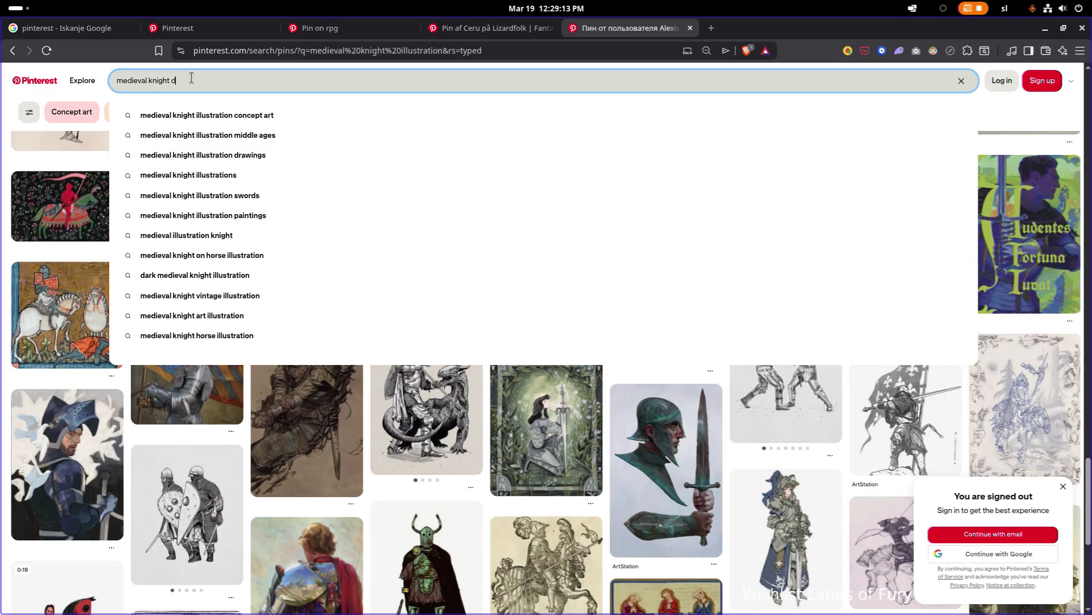
text(ng)
key(Return)
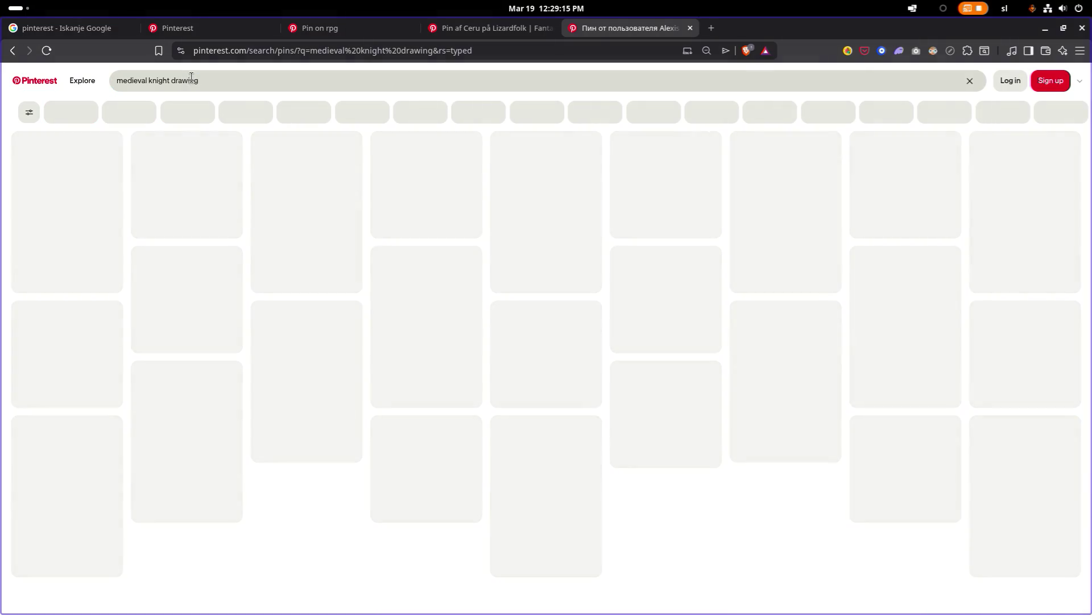
scroll(398, 211, down, 10)
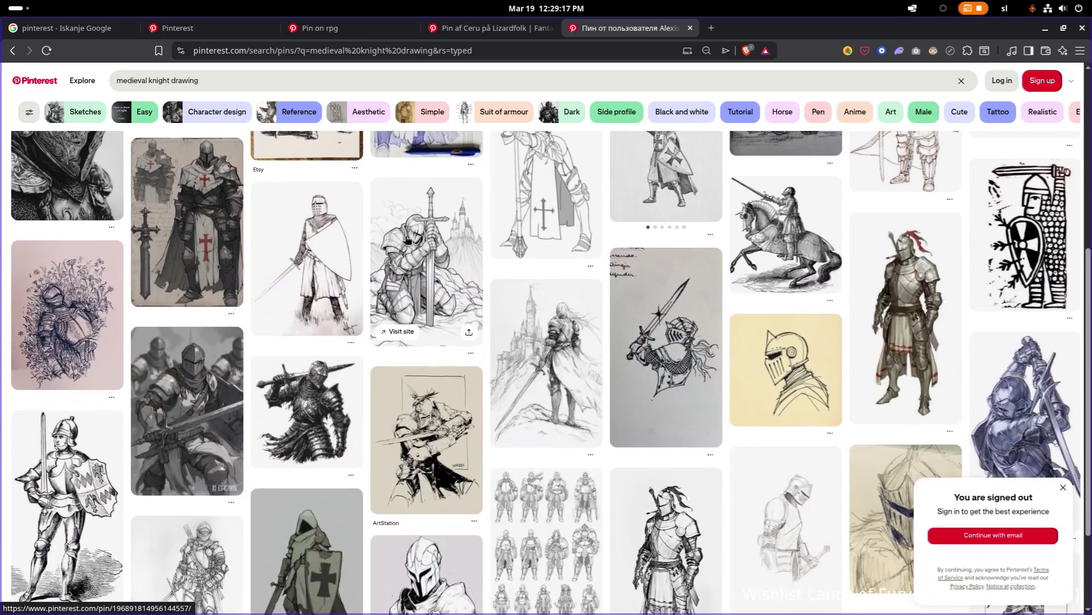
scroll(406, 239, down, 5)
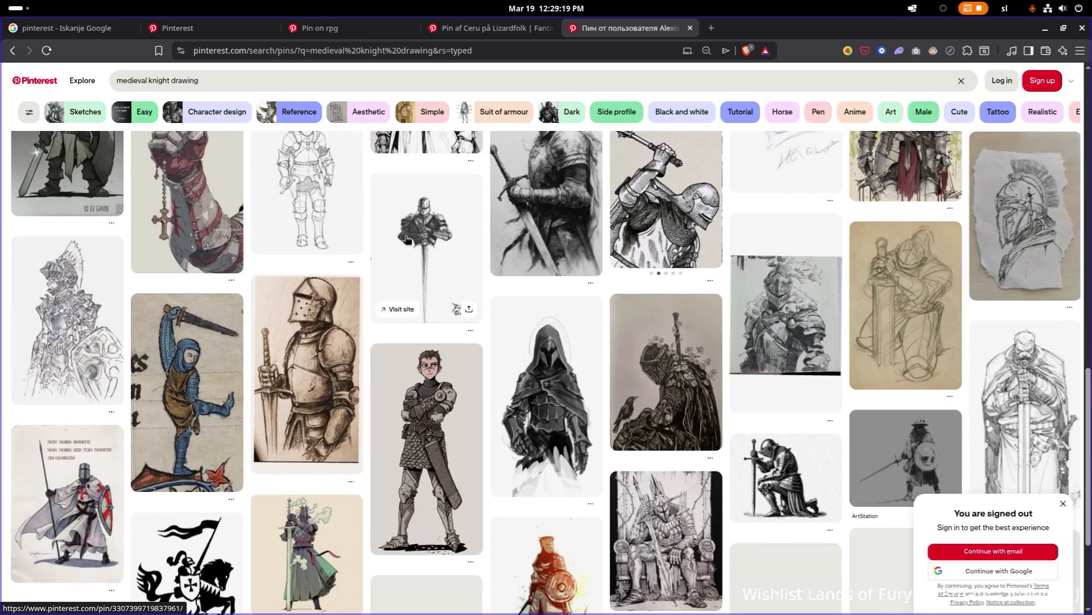
scroll(406, 239, down, 3)
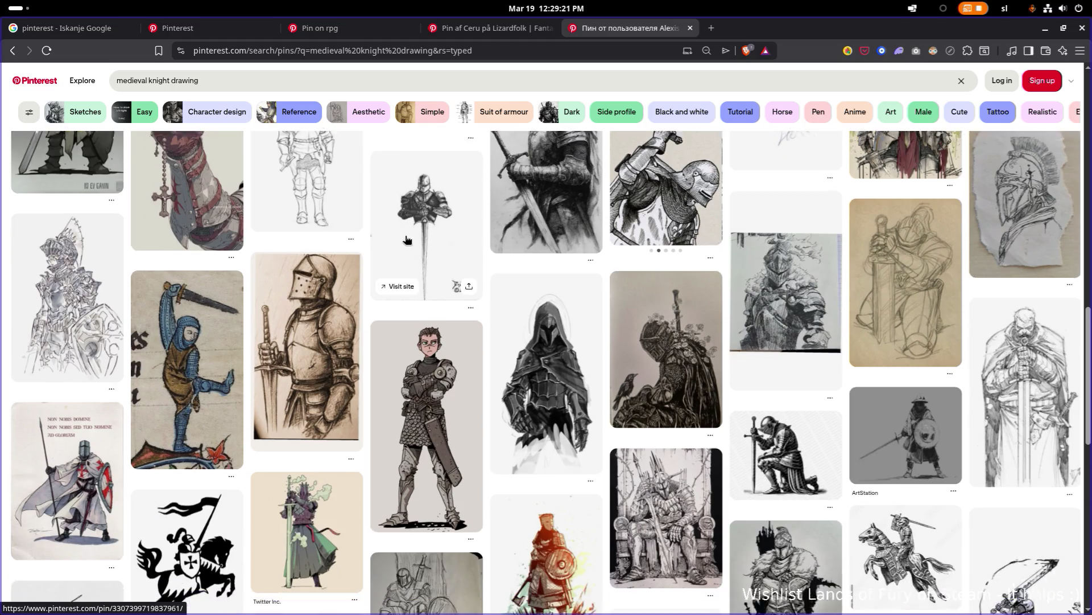
scroll(406, 239, down, 3)
scroll(406, 239, down, 5)
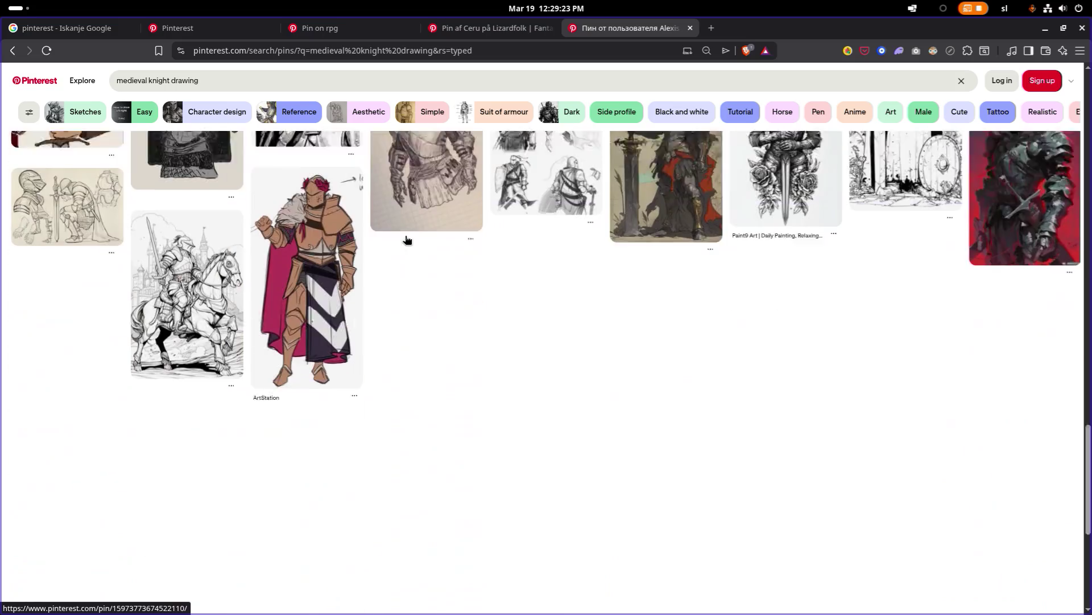
scroll(406, 239, down, 10)
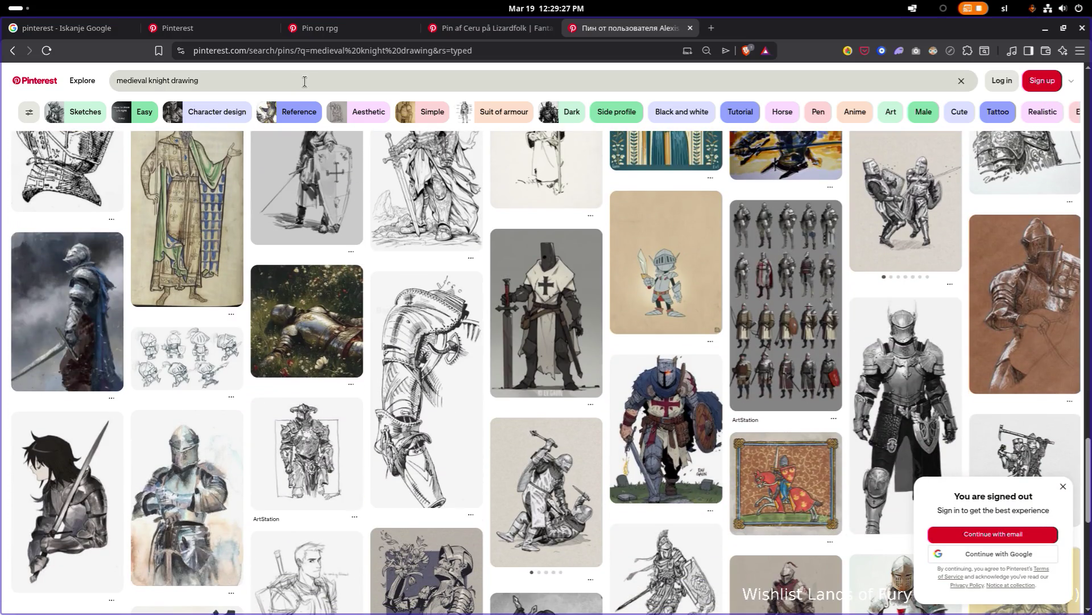
click(304, 82)
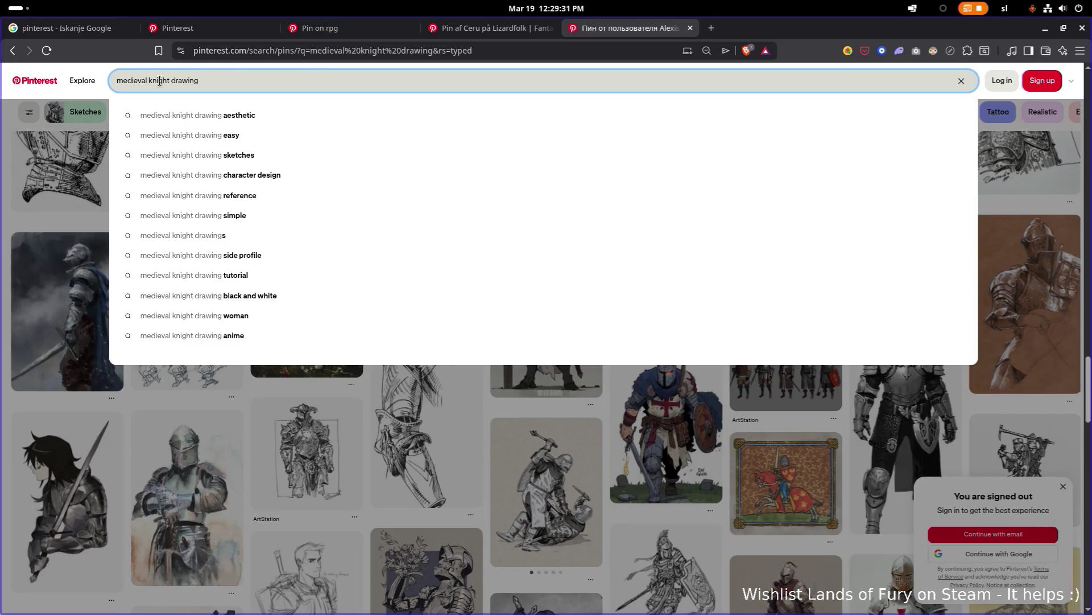
Search 'medieval thug toon' and open a cartoon character pin and a rogue pin in background tabs
text(ba)
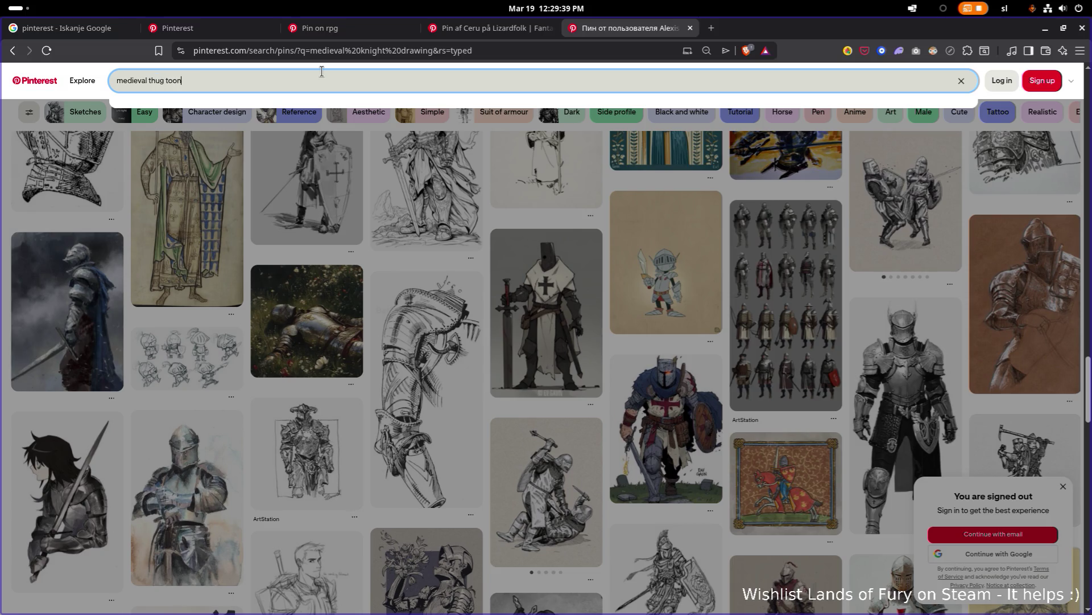
key(Return)
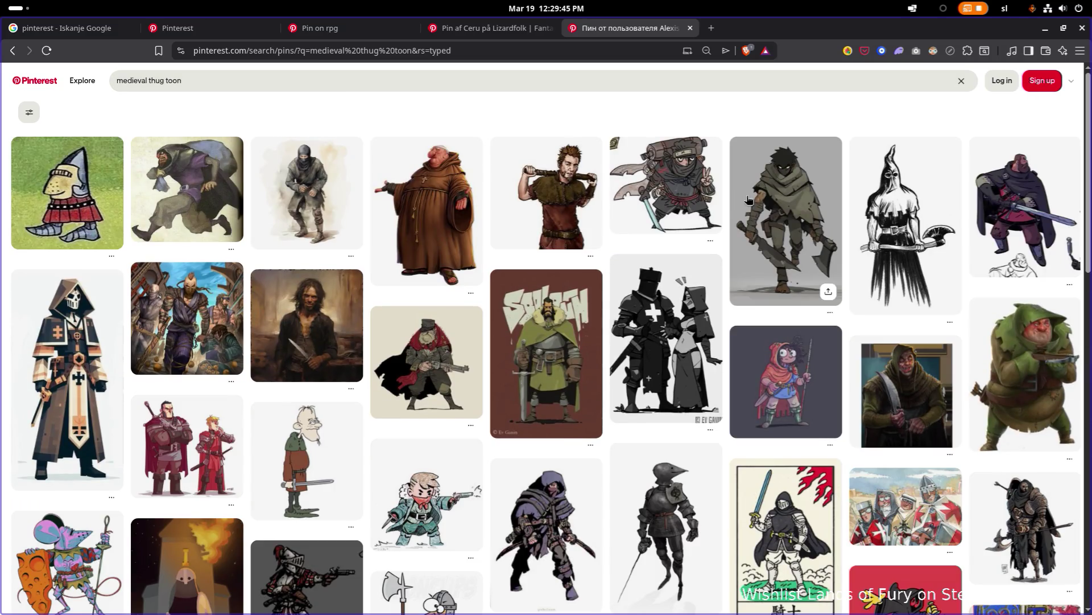
scroll(1016, 185, down, 1)
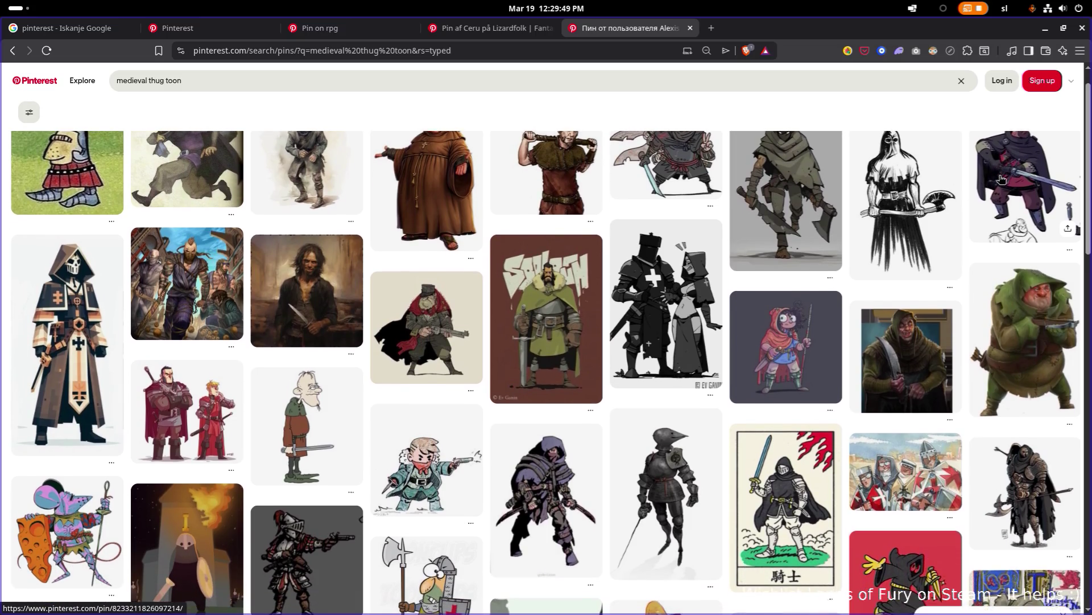
middle_click(1001, 180)
scroll(971, 178, down, 2)
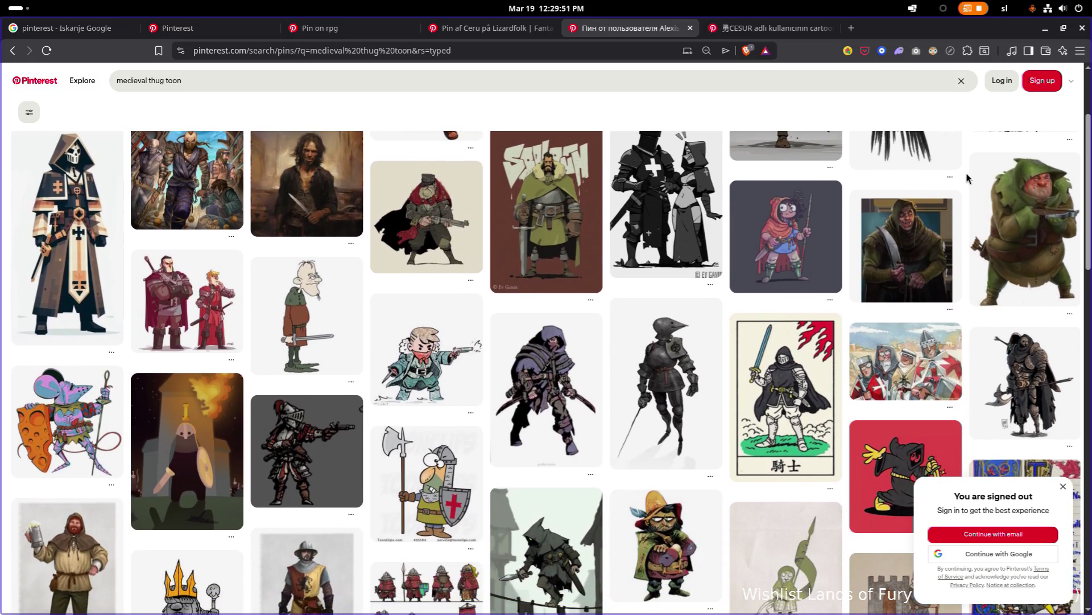
middle_click(550, 367)
Scroll further through the thug toon results, then switch to the Knight Drawing Cartoon pin
scroll(785, 236, down, 5)
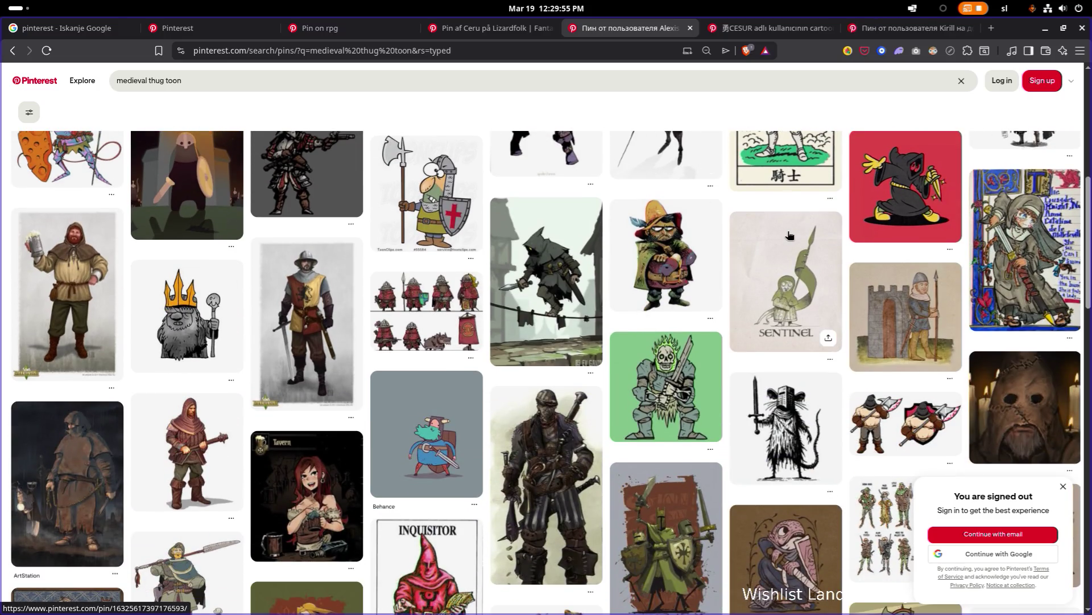
scroll(775, 241, down, 5)
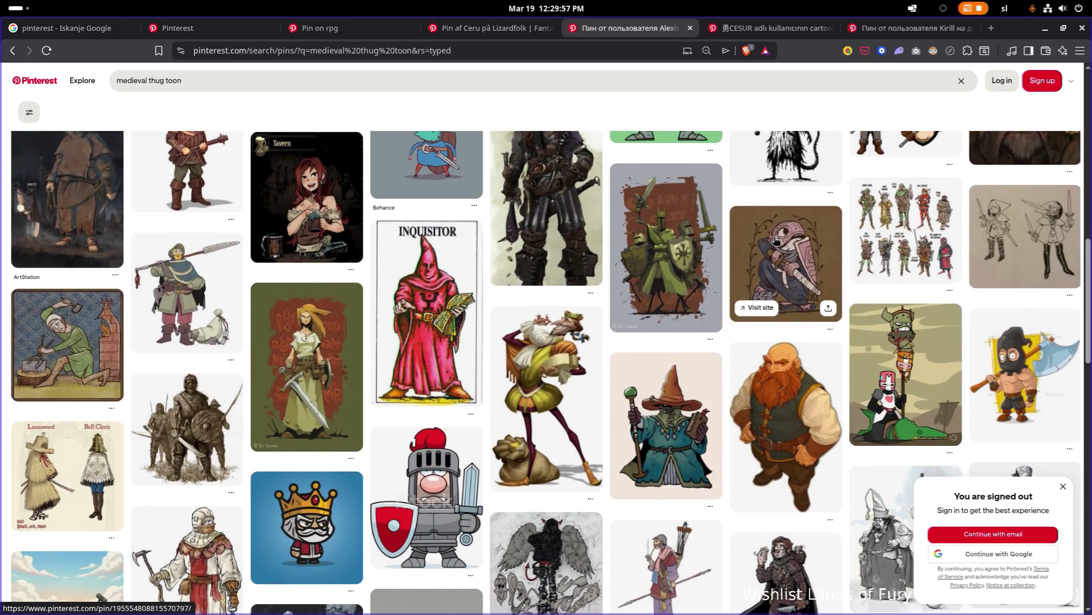
scroll(775, 241, down, 2)
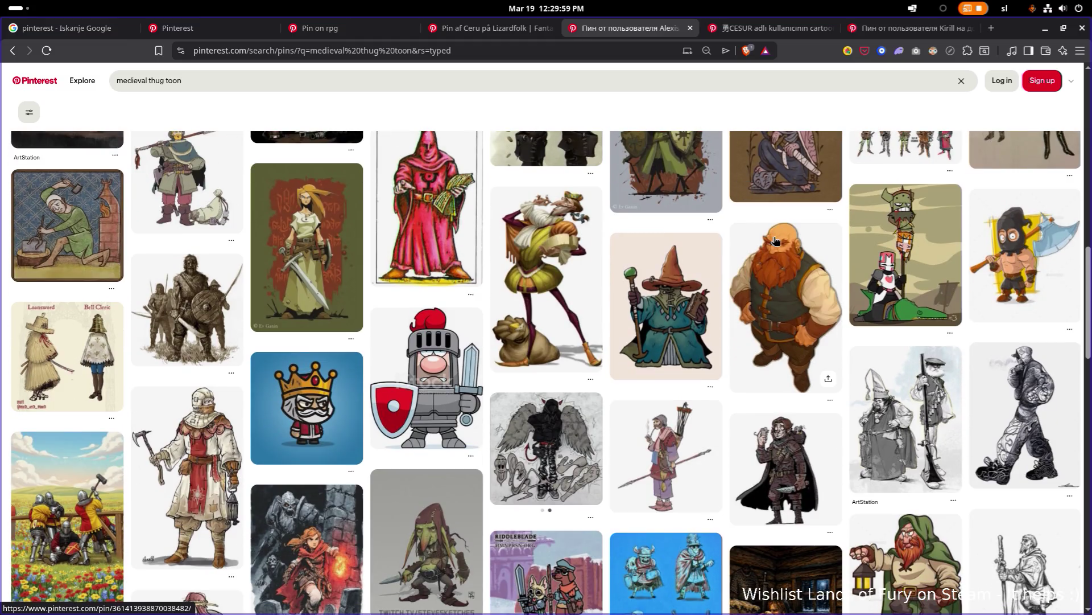
scroll(775, 242, down, 5)
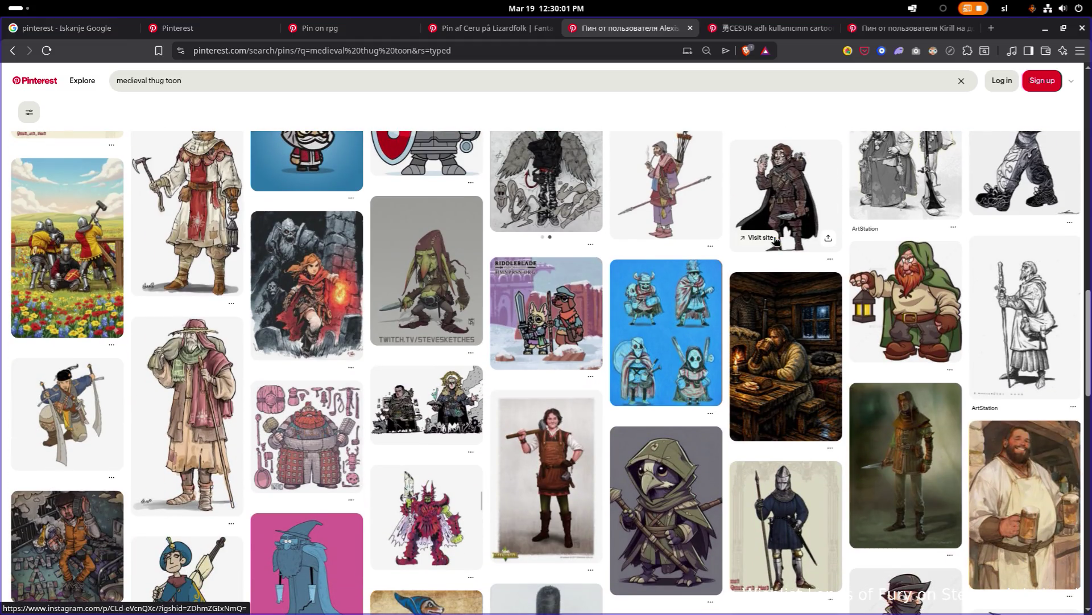
scroll(775, 239, down, 6)
scroll(761, 239, down, 4)
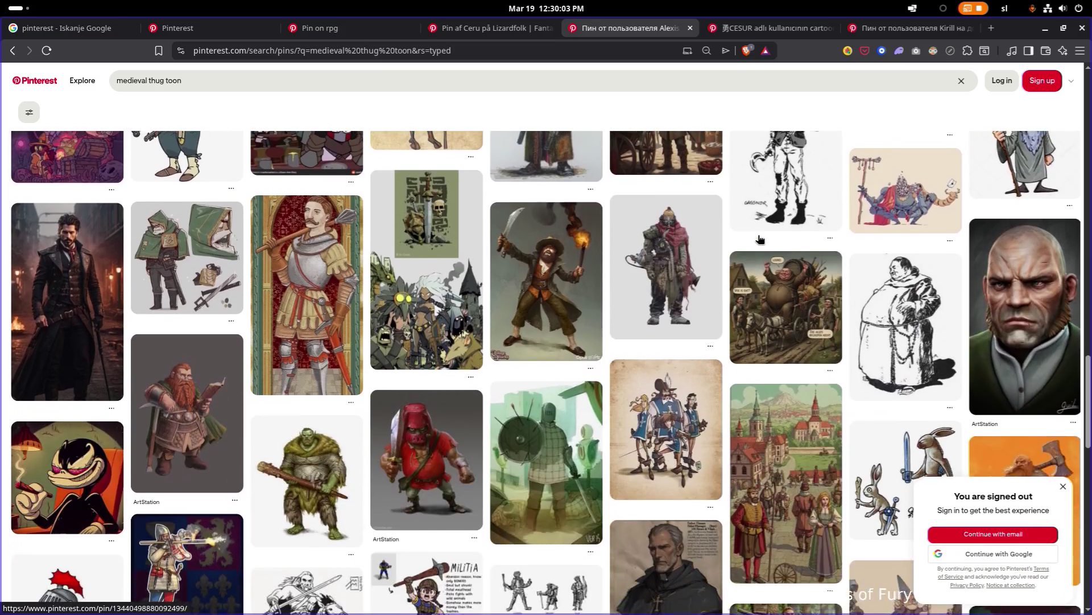
scroll(760, 239, up, 1)
scroll(760, 239, down, 5)
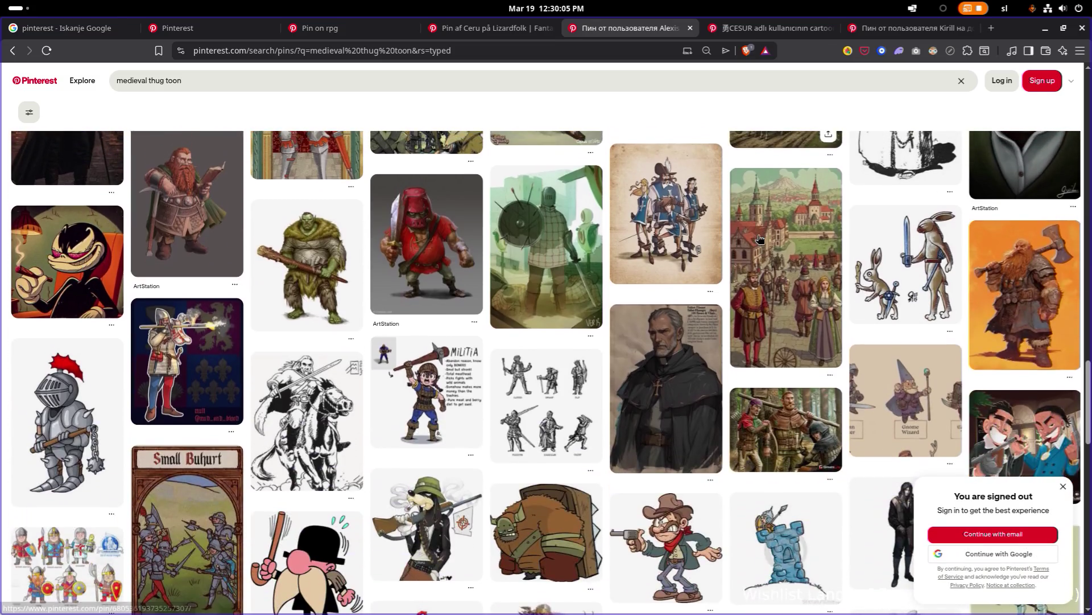
scroll(760, 239, down, 5)
scroll(759, 239, down, 7)
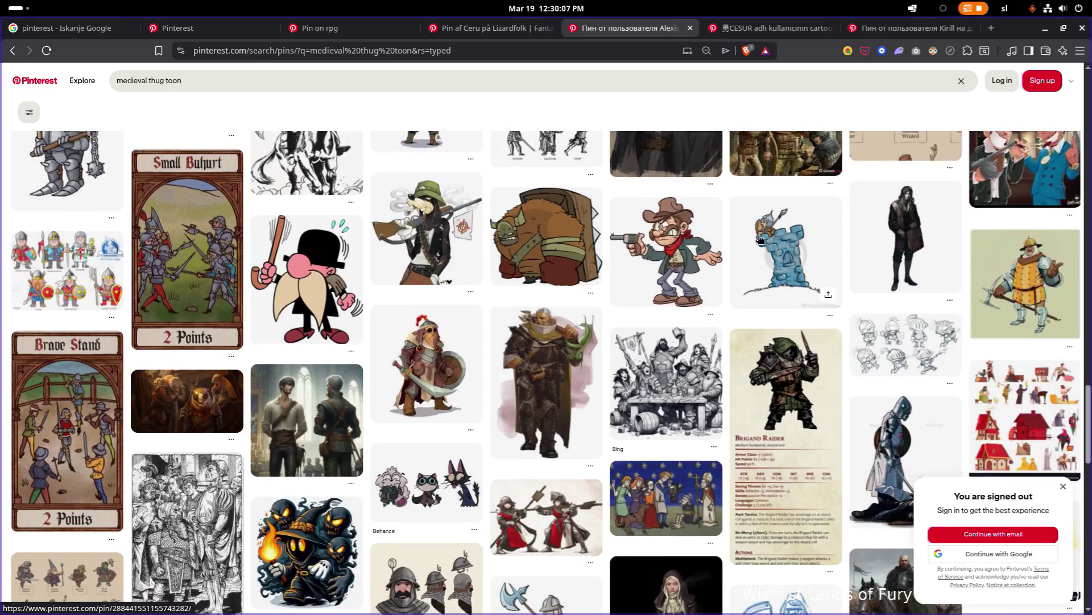
scroll(761, 239, down, 4)
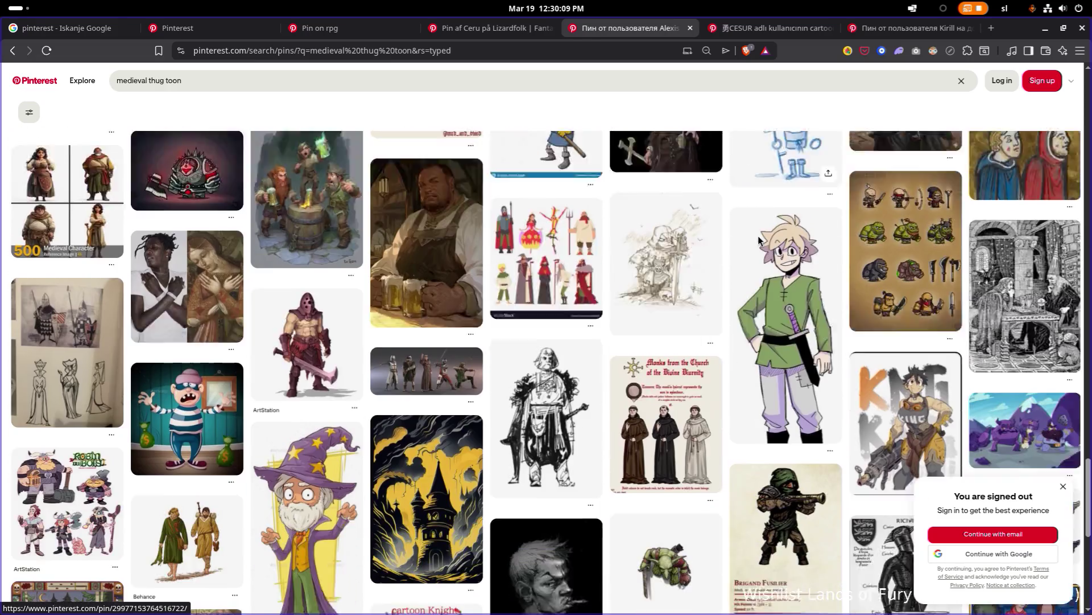
scroll(760, 239, up, 1)
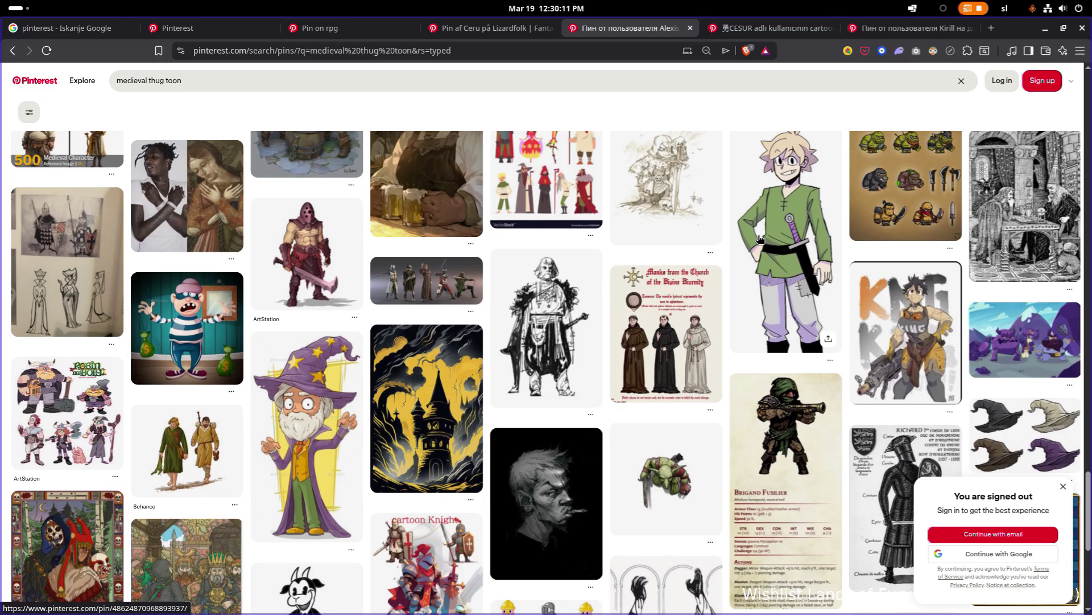
scroll(760, 239, up, 2)
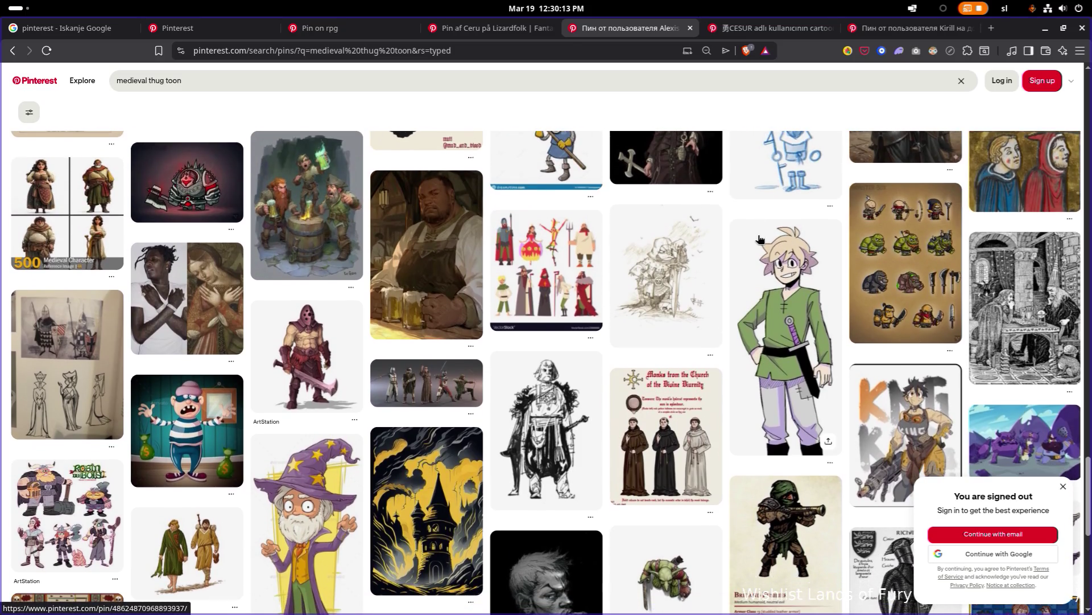
scroll(759, 239, down, 10)
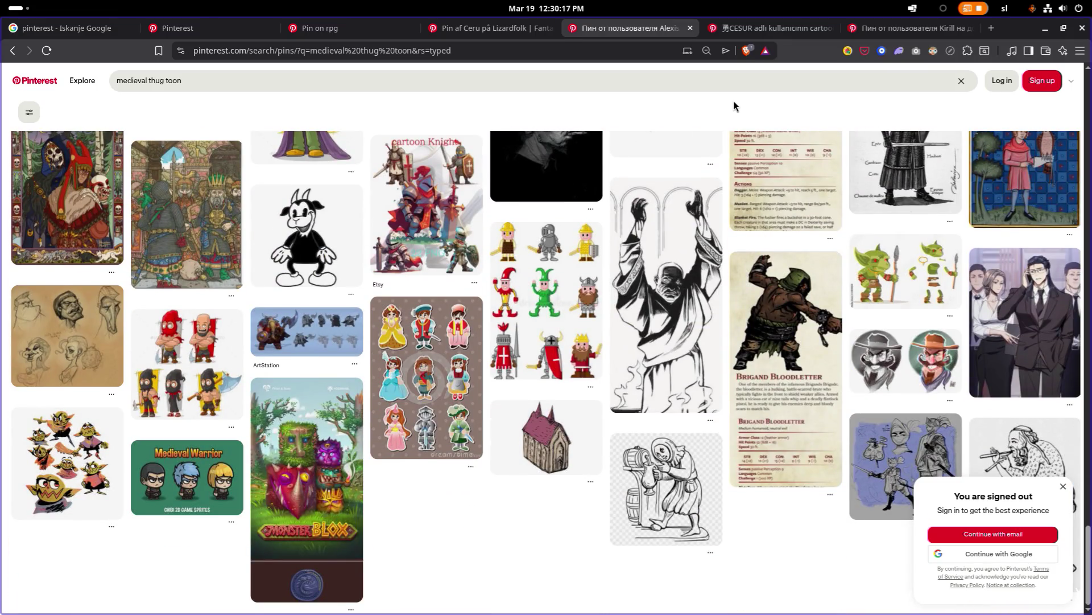
click(752, 23)
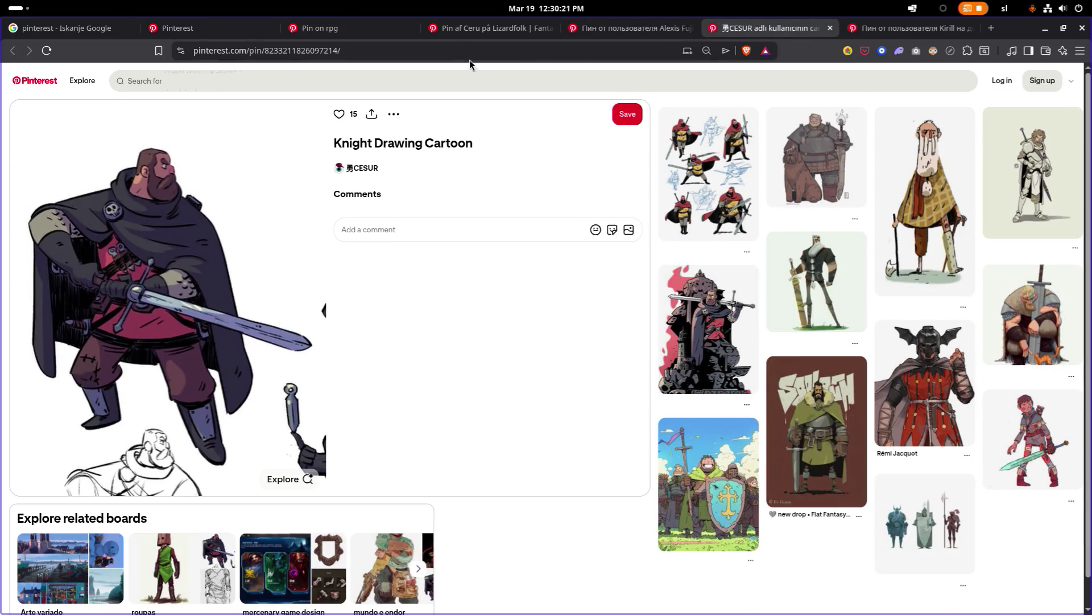
Select the pin's web address and scroll through the Knight Drawing Cartoon related pins
click(468, 51)
key(ctrl+a)
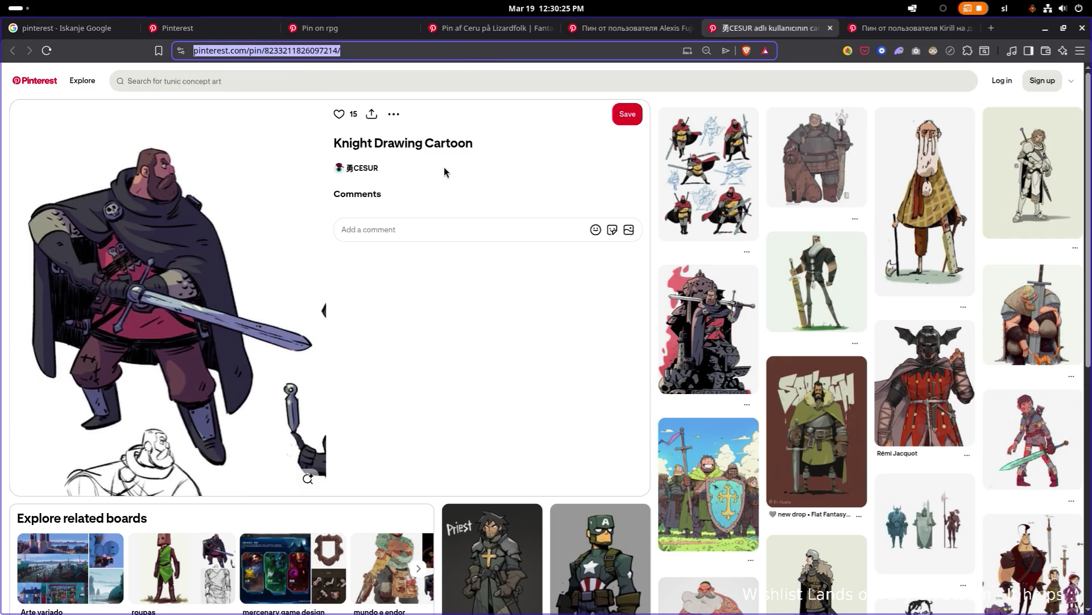
scroll(482, 211, down, 4)
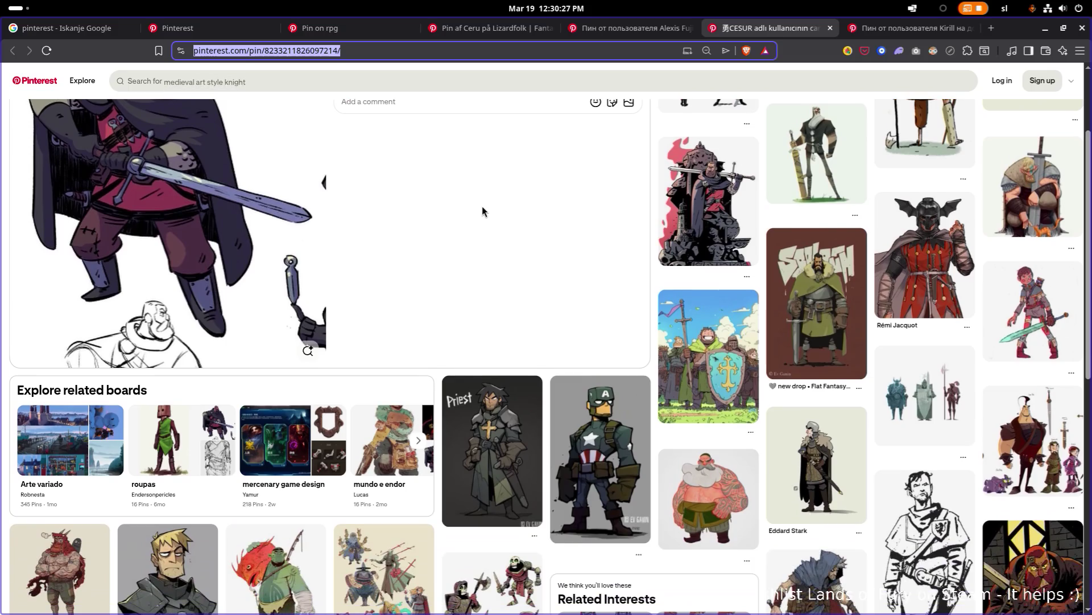
scroll(482, 212, down, 2)
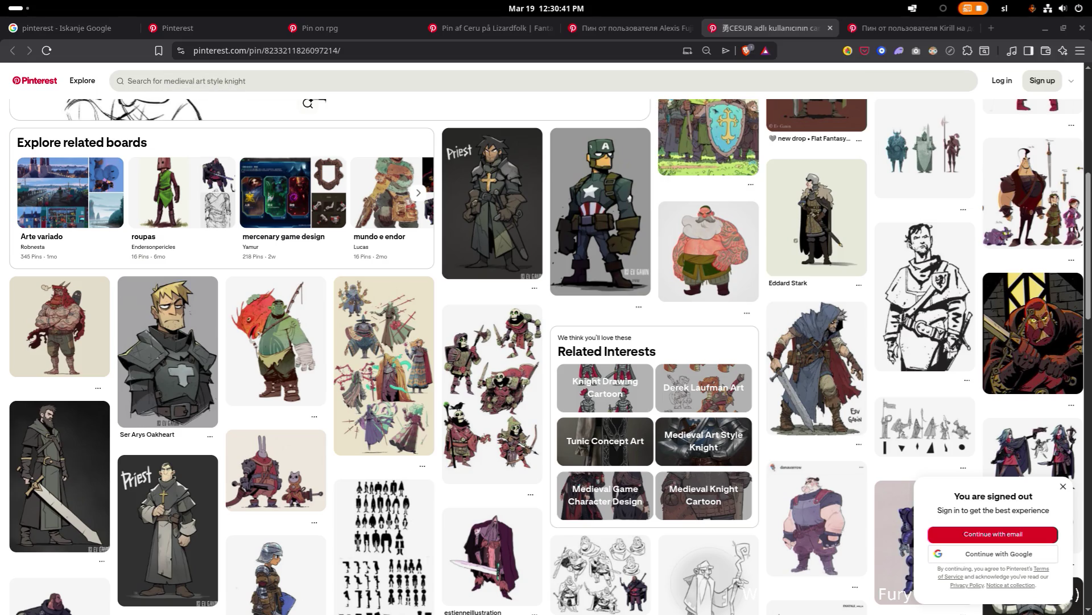
scroll(531, 228, down, 1)
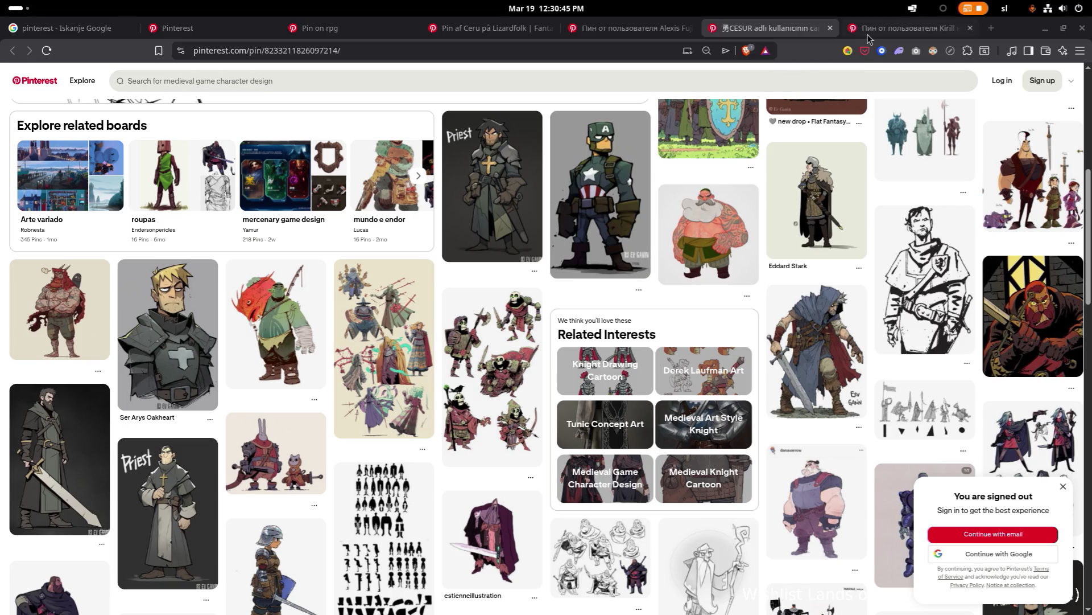
Glance at the Dnd Rogue Design pin, then open the Dnd Mixed Races pin
click(867, 33)
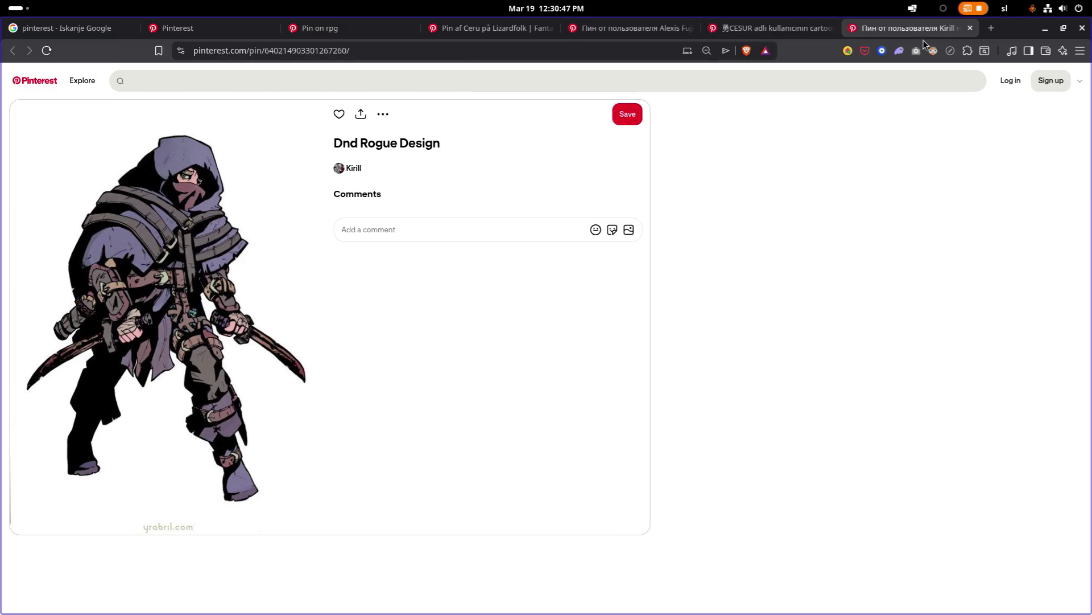
click(763, 28)
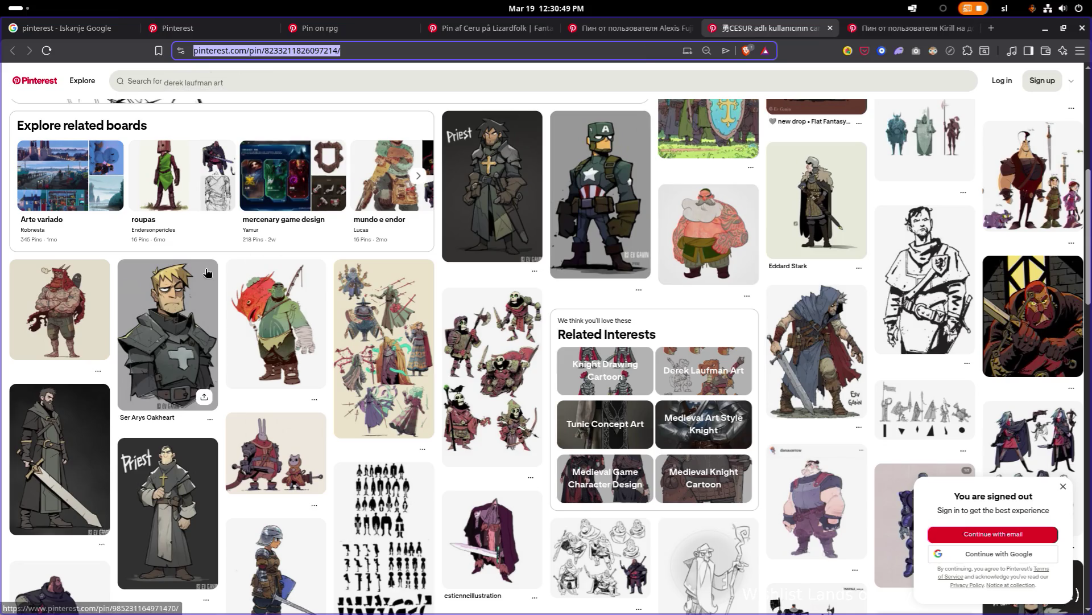
click(58, 310)
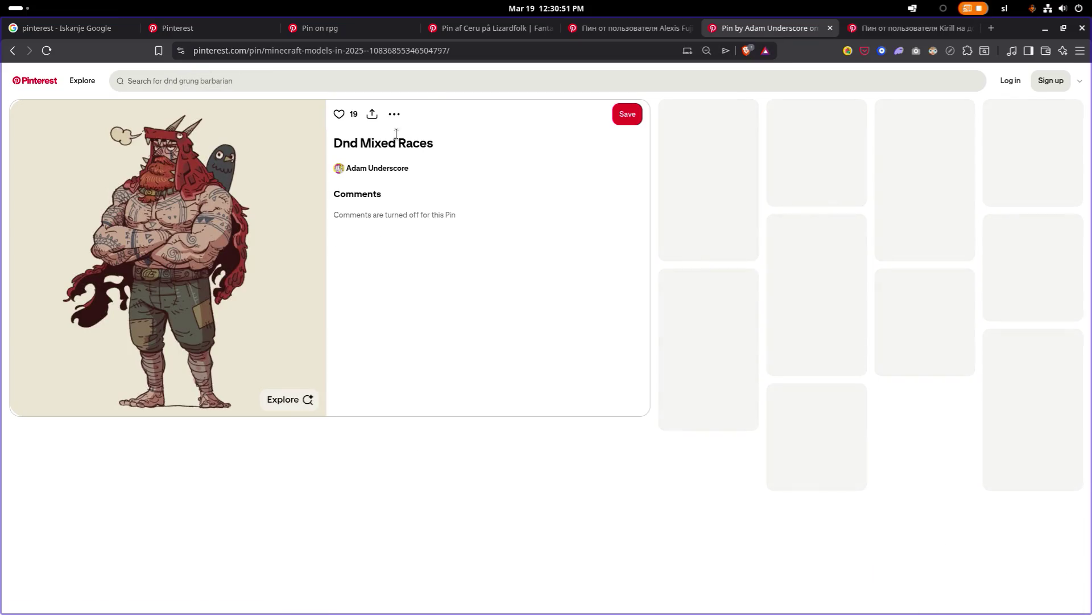
Scroll through the boards and pins related to Dnd Mixed Races and open the Rabbit Knight Art pin
click(446, 51)
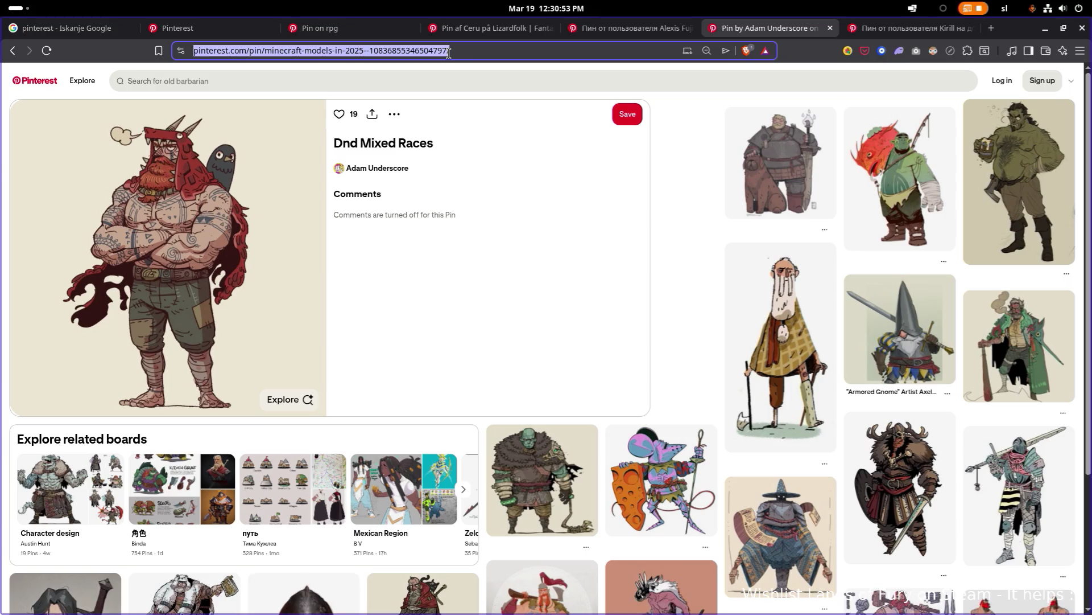
scroll(339, 205, down, 2)
scroll(339, 203, down, 5)
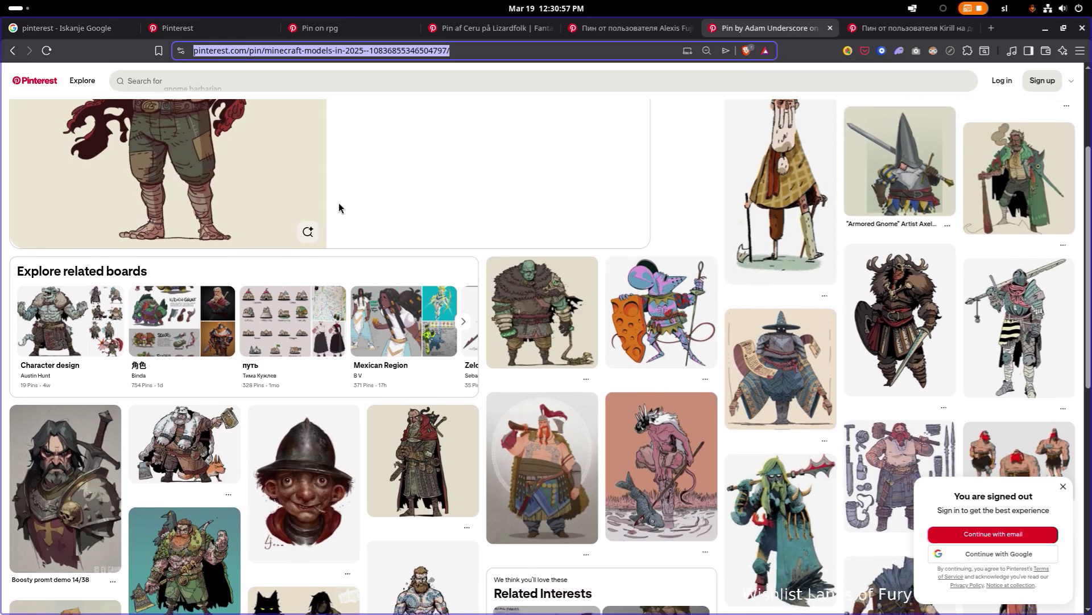
scroll(339, 204, up, 5)
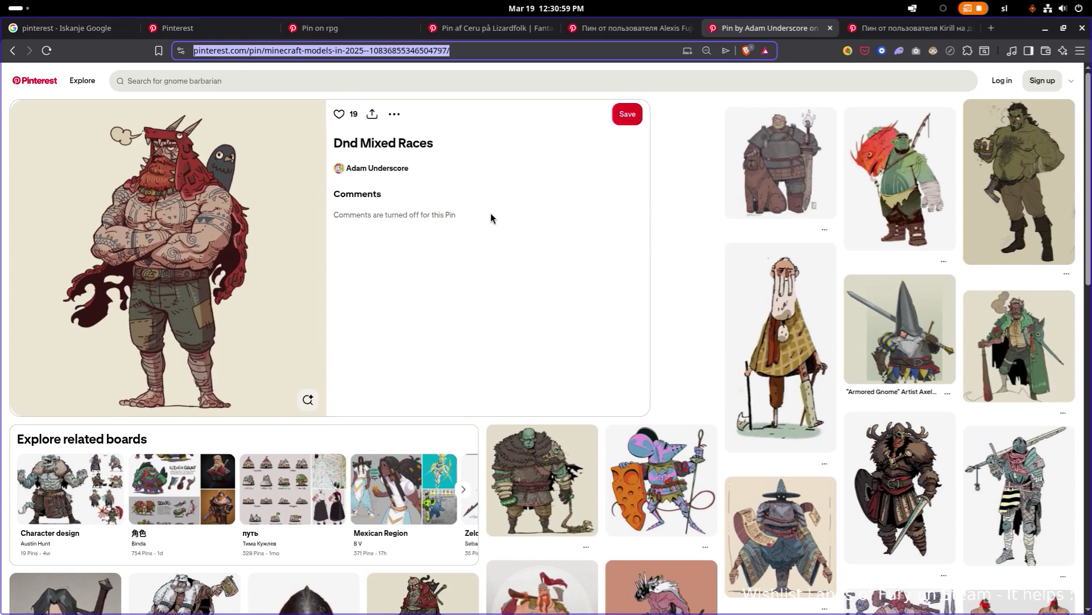
scroll(643, 226, down, 5)
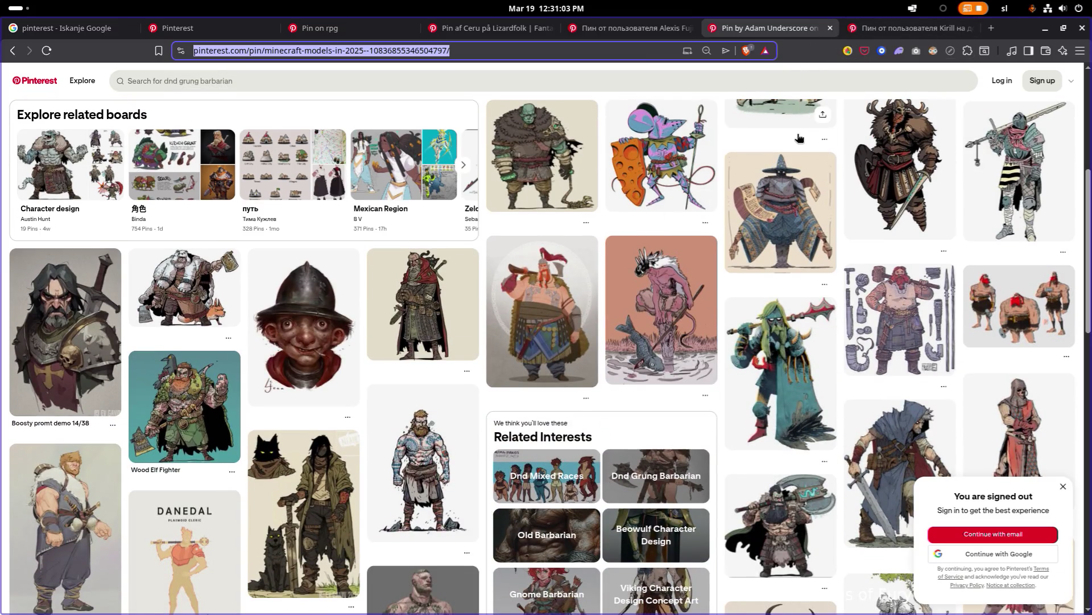
scroll(799, 137, down, 3)
scroll(797, 138, down, 6)
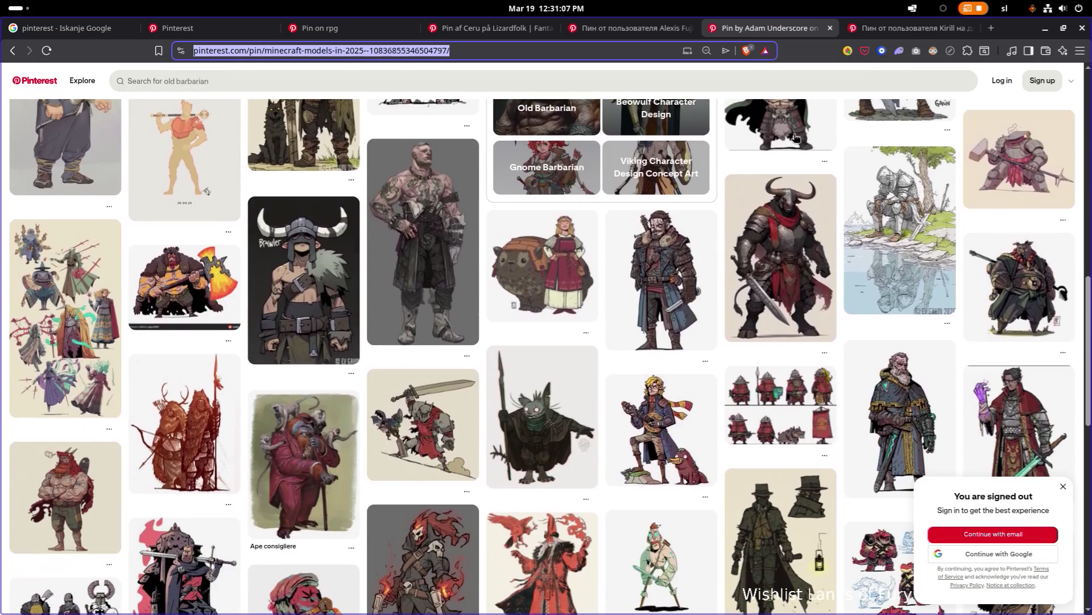
scroll(796, 138, down, 2)
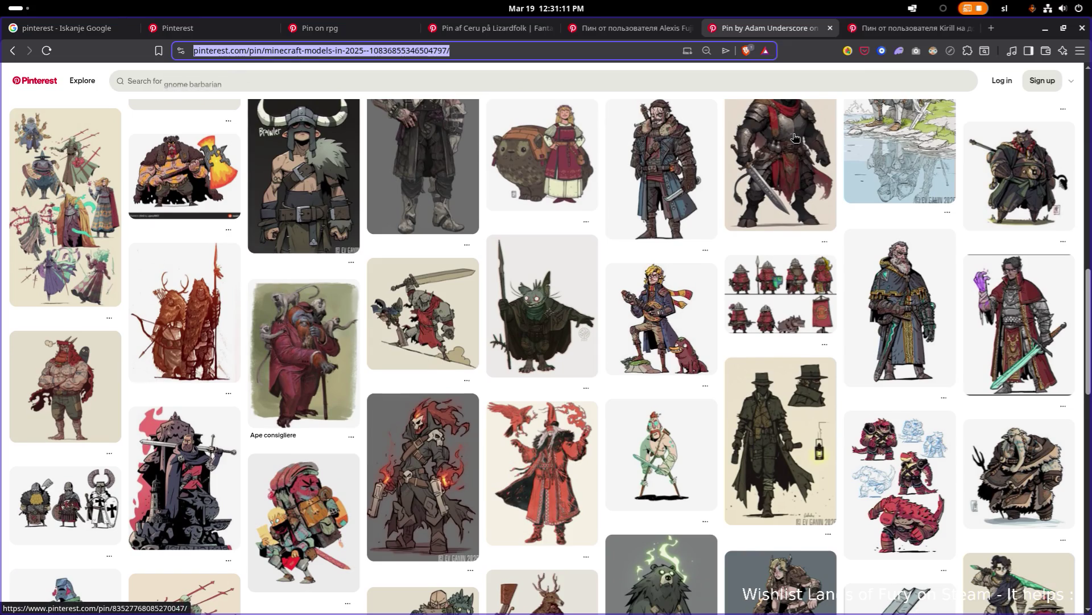
scroll(796, 138, down, 4)
scroll(795, 137, down, 7)
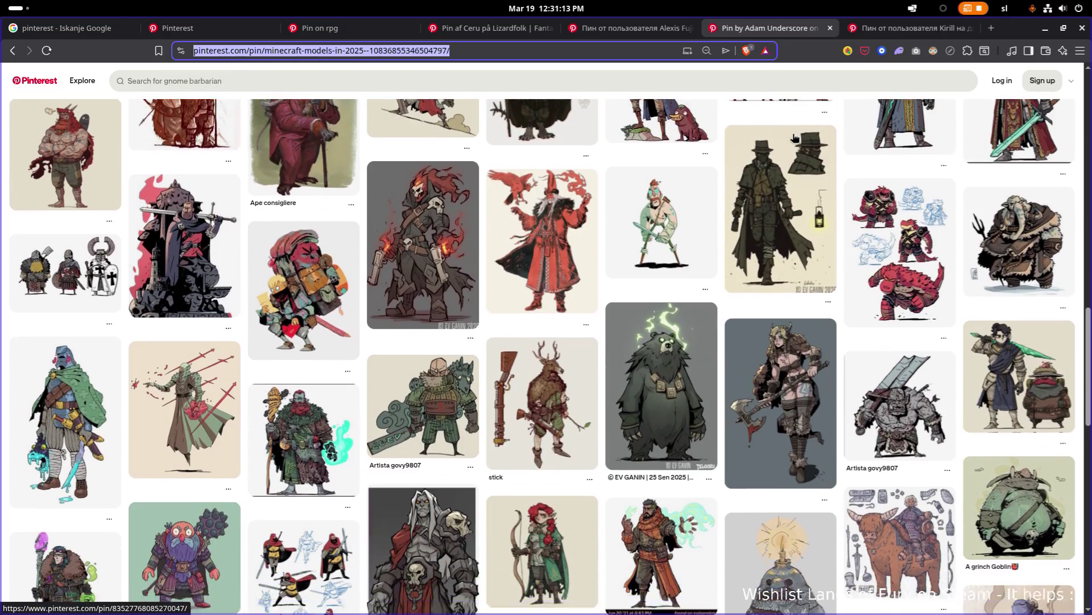
scroll(796, 138, down, 1)
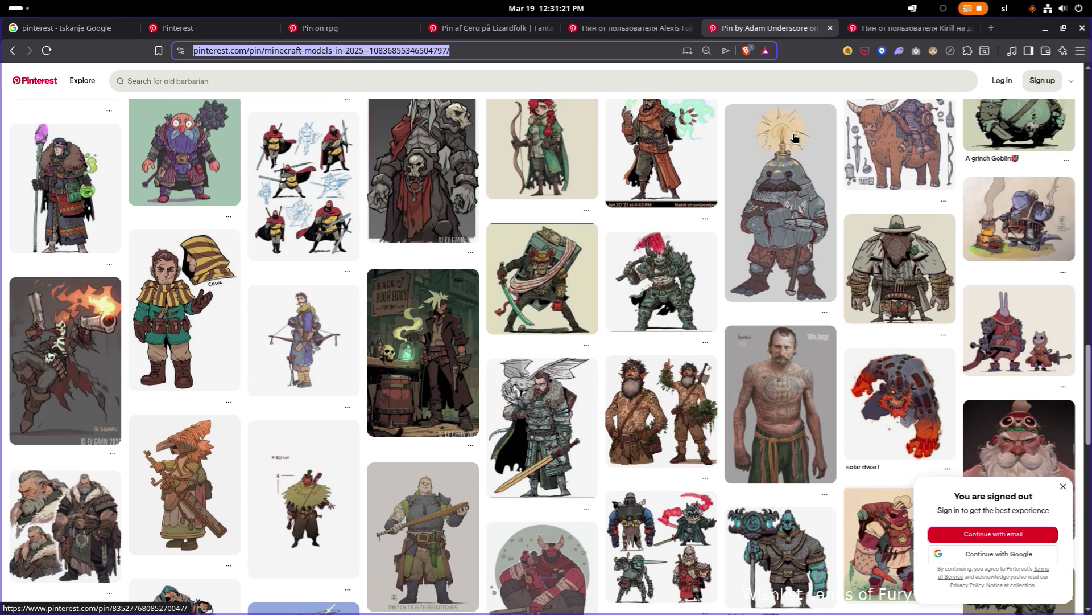
click(1004, 322)
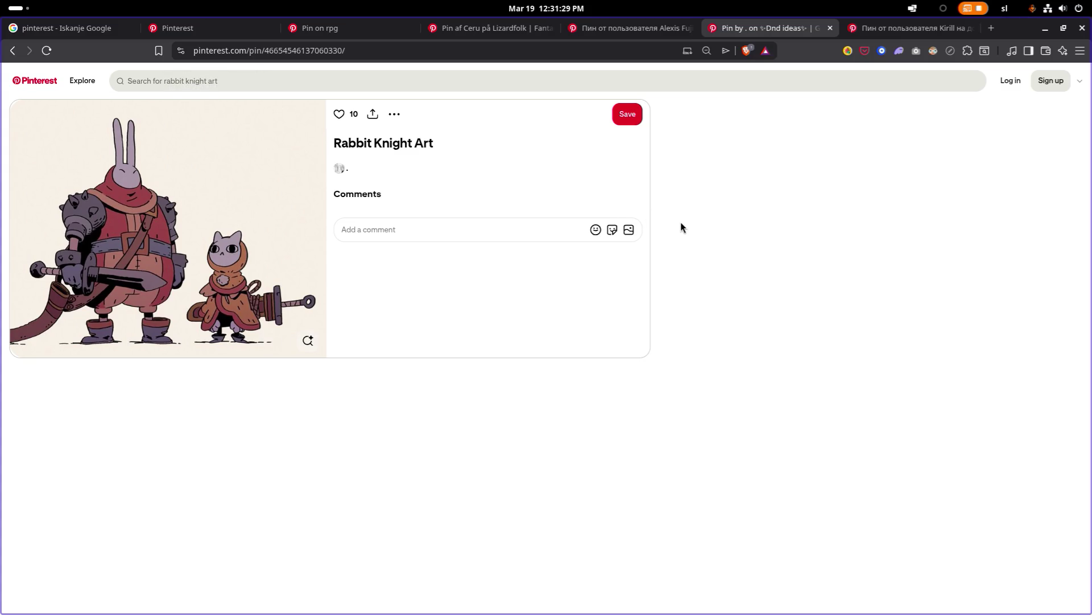
Close the Dnd Rogue Design pin and reload the Rabbit Knight Art page
click(883, 29)
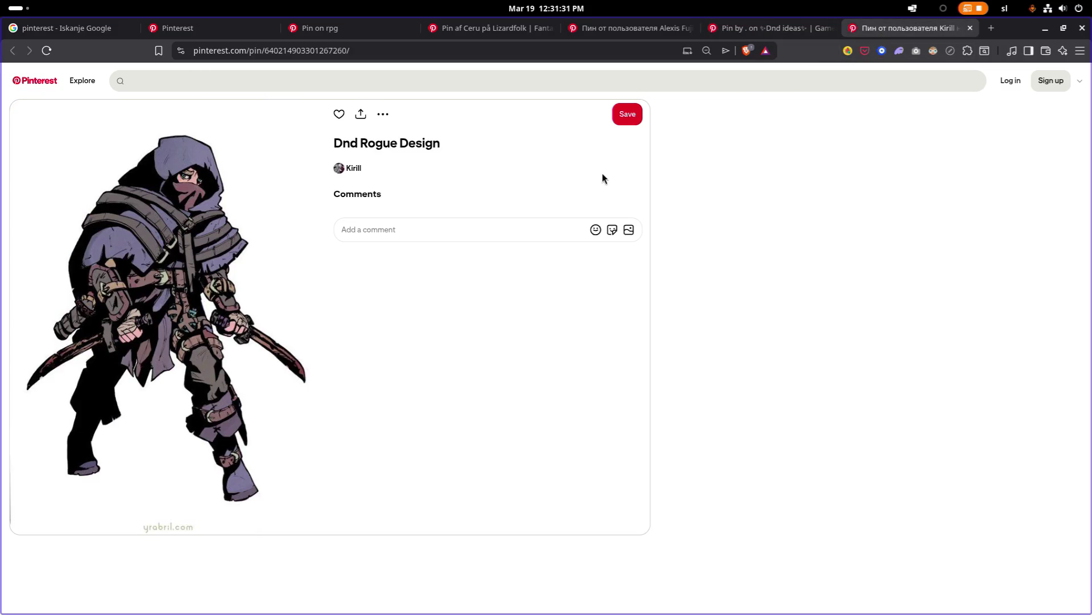
click(848, 74)
middle_click(922, 31)
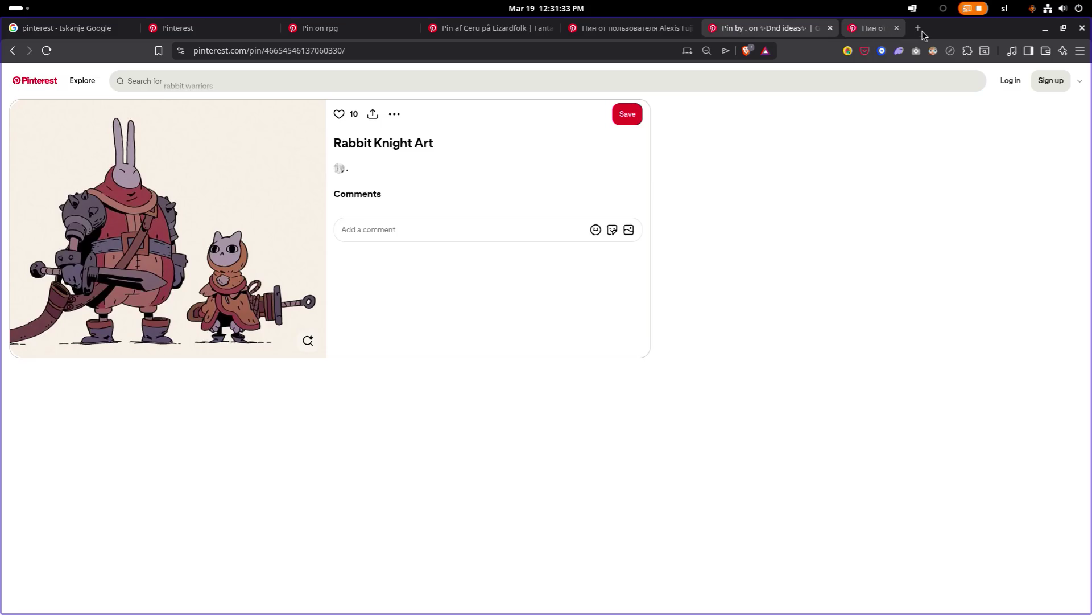
right_click(754, 167)
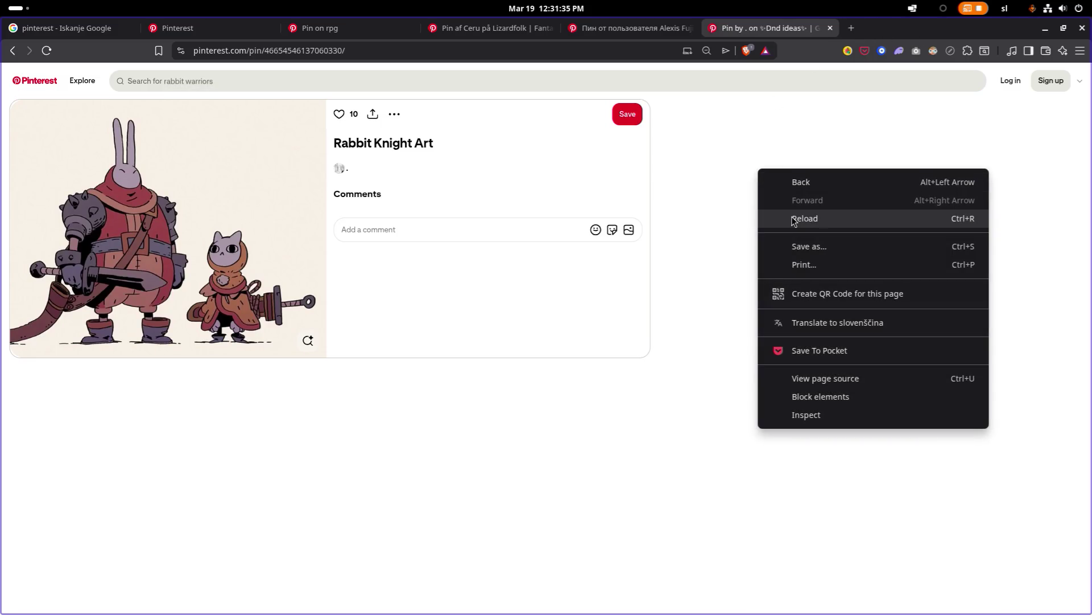
click(775, 209)
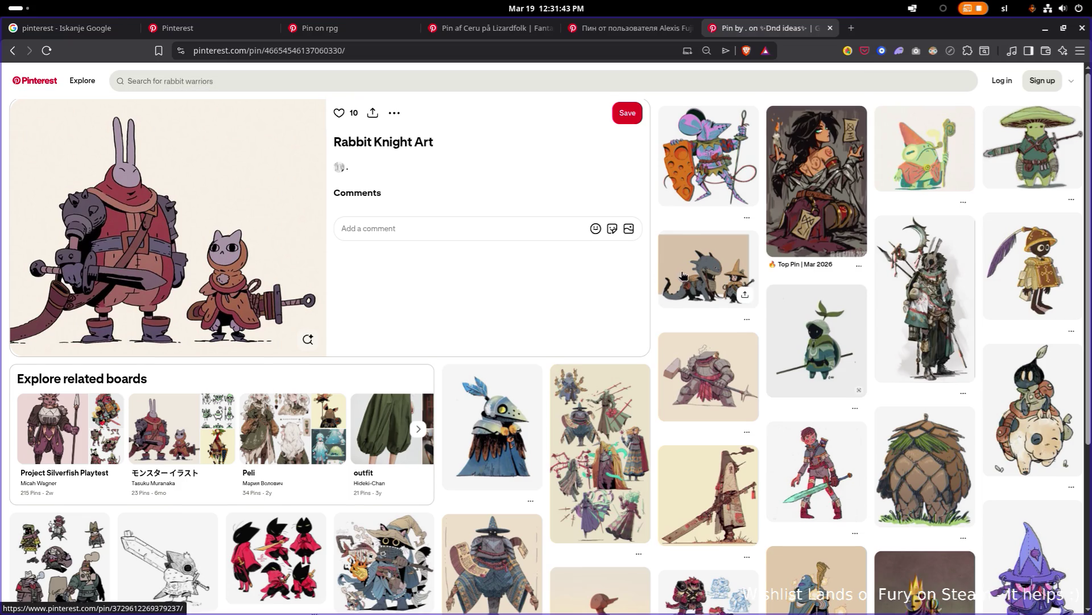
Scroll the Rabbit Knight Art related pins and open the Kobold Poses pin in a new tab
scroll(668, 283, down, 1)
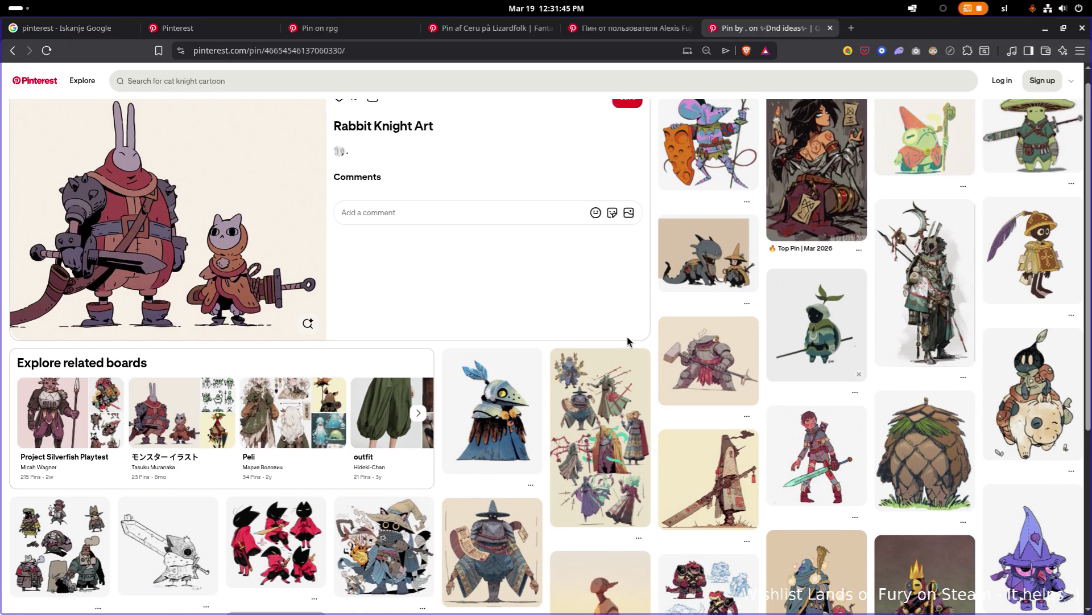
scroll(627, 338, down, 3)
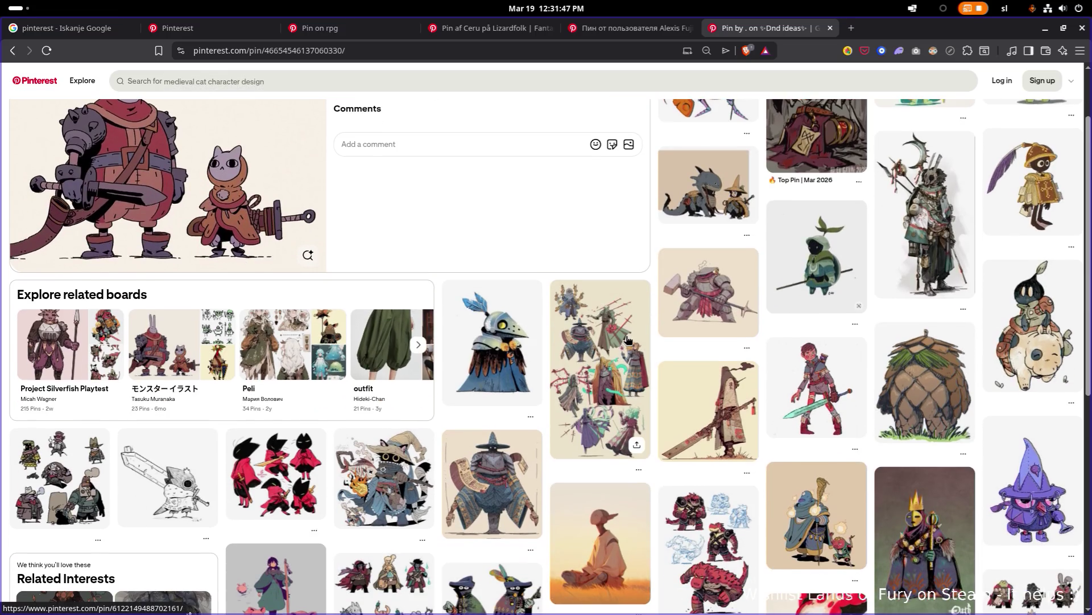
scroll(627, 339, down, 1)
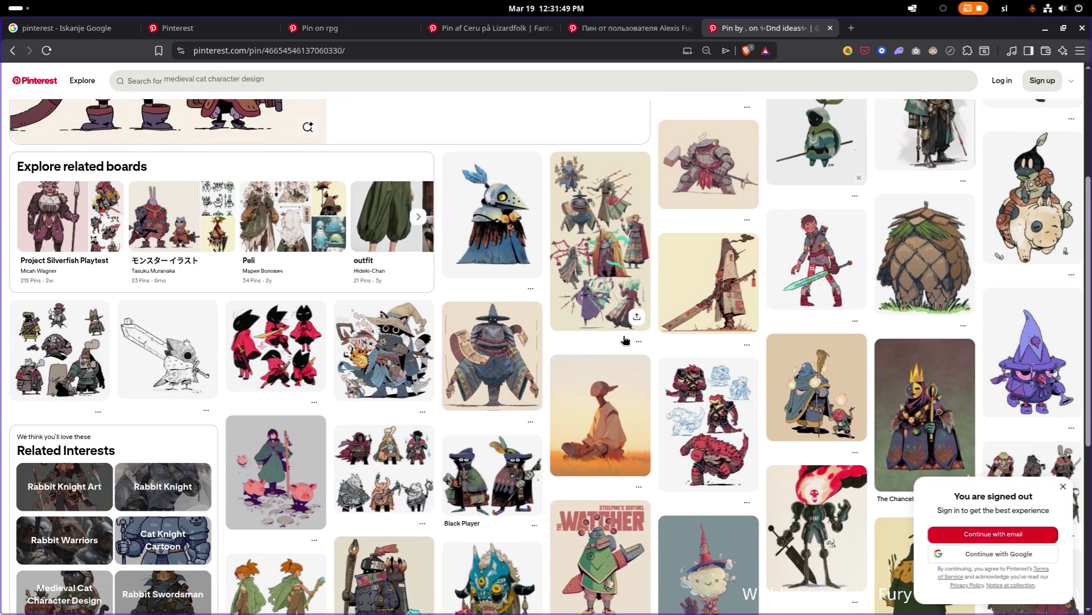
middle_click(709, 400)
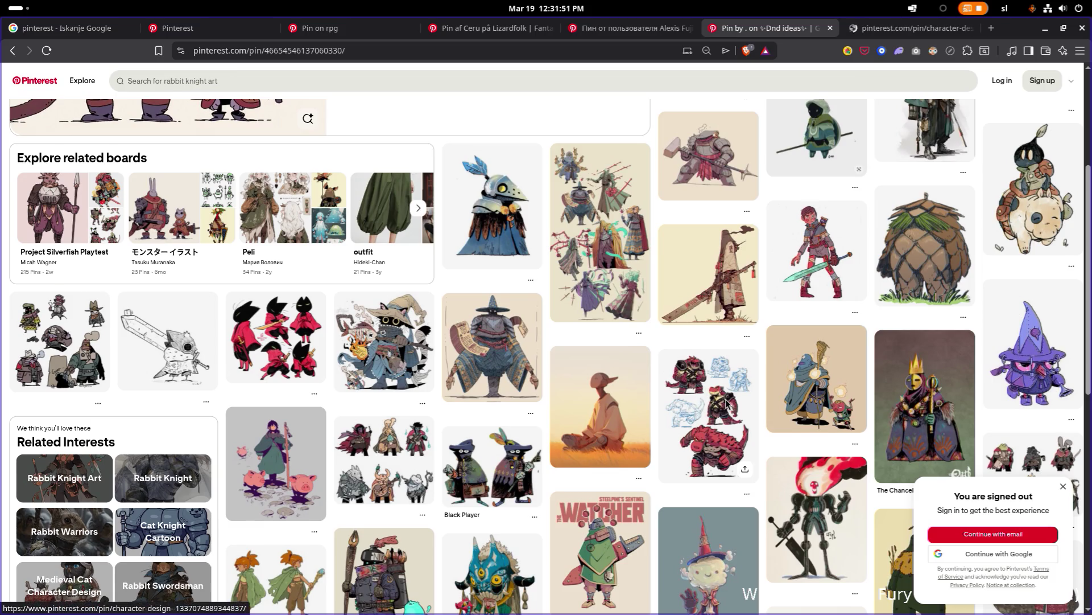
click(909, 30)
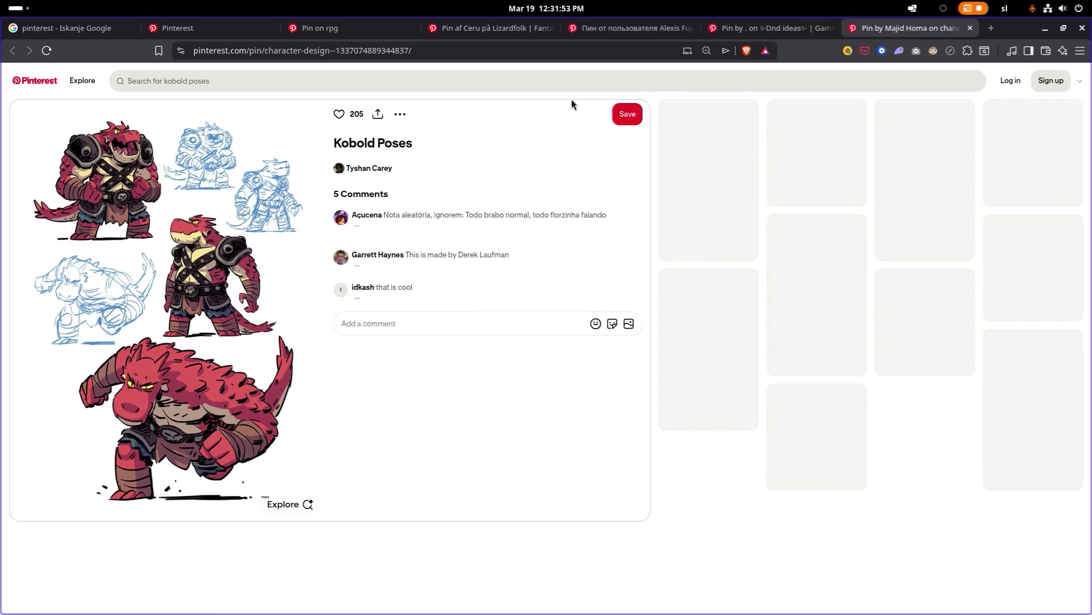
Browse the Kobold Poses related pins down to interests like Lizard Character Design and Dragonborn Cartoon
click(436, 53)
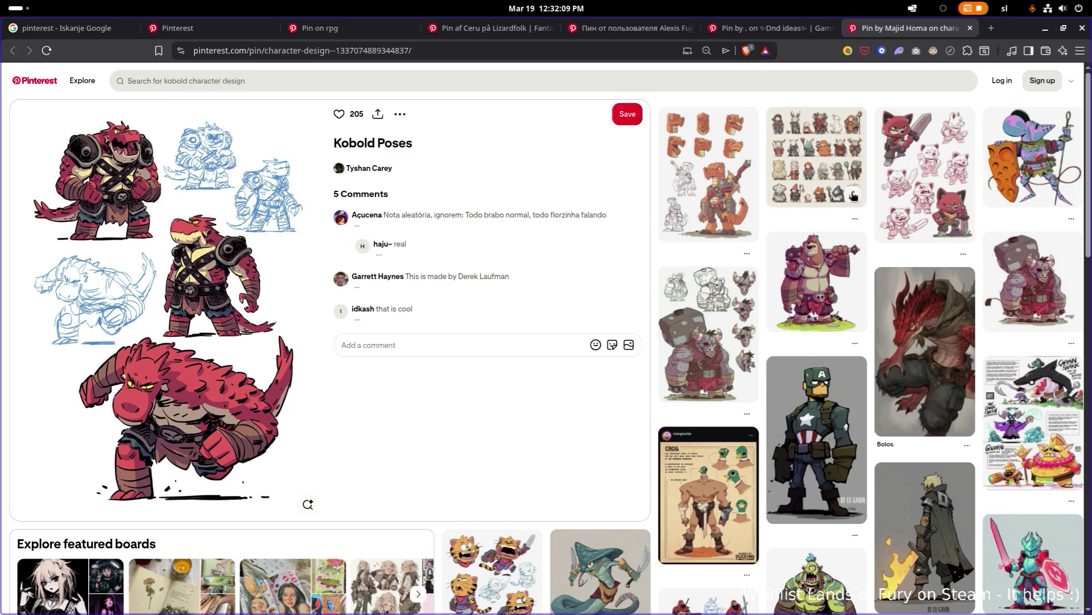
scroll(837, 197, down, 5)
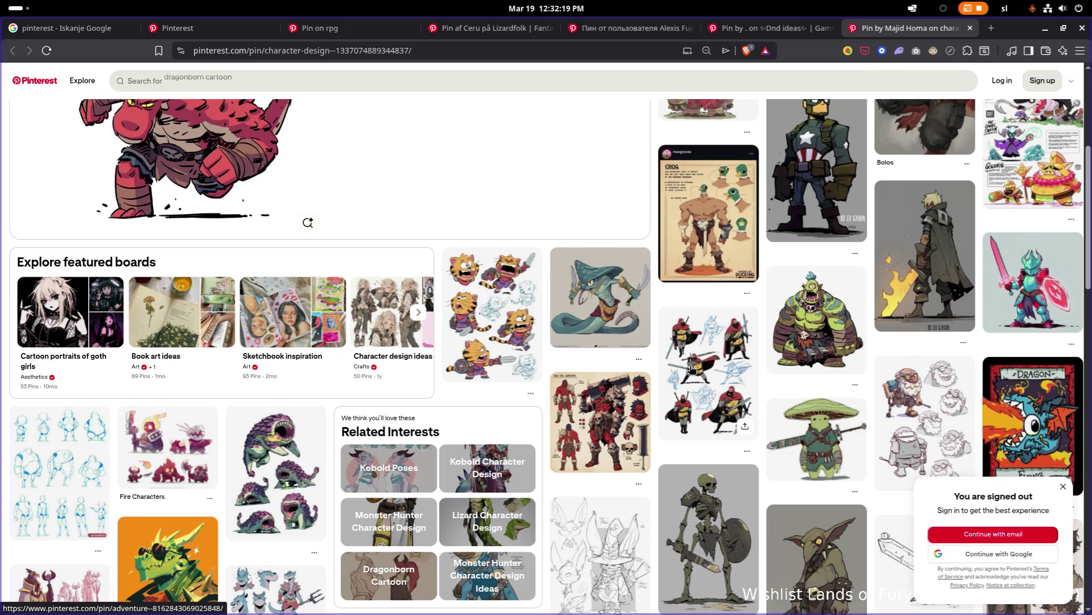
scroll(692, 368, down, 2)
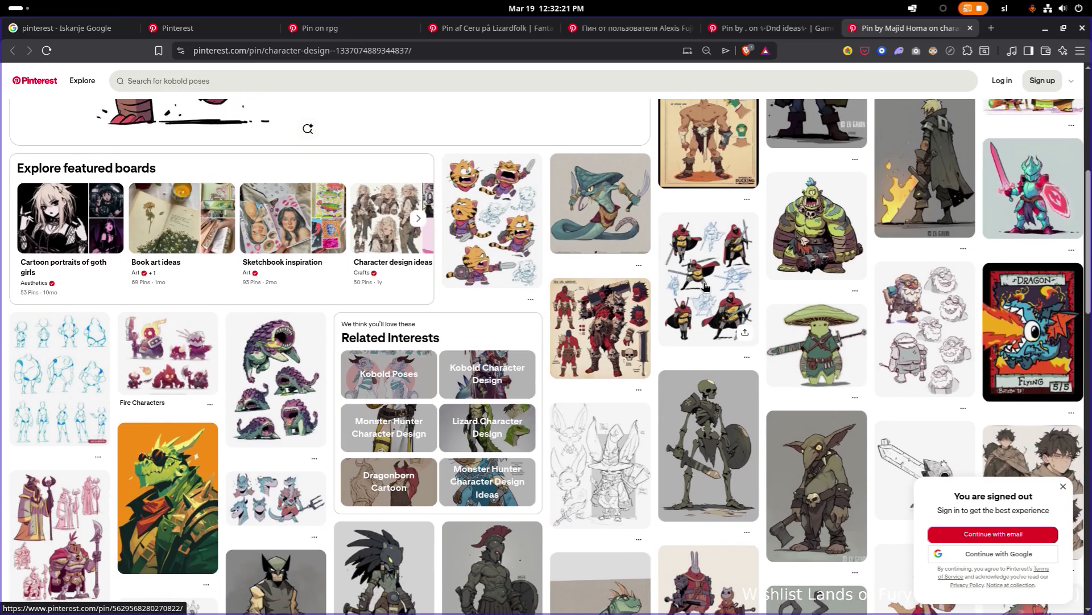
scroll(691, 302, down, 2)
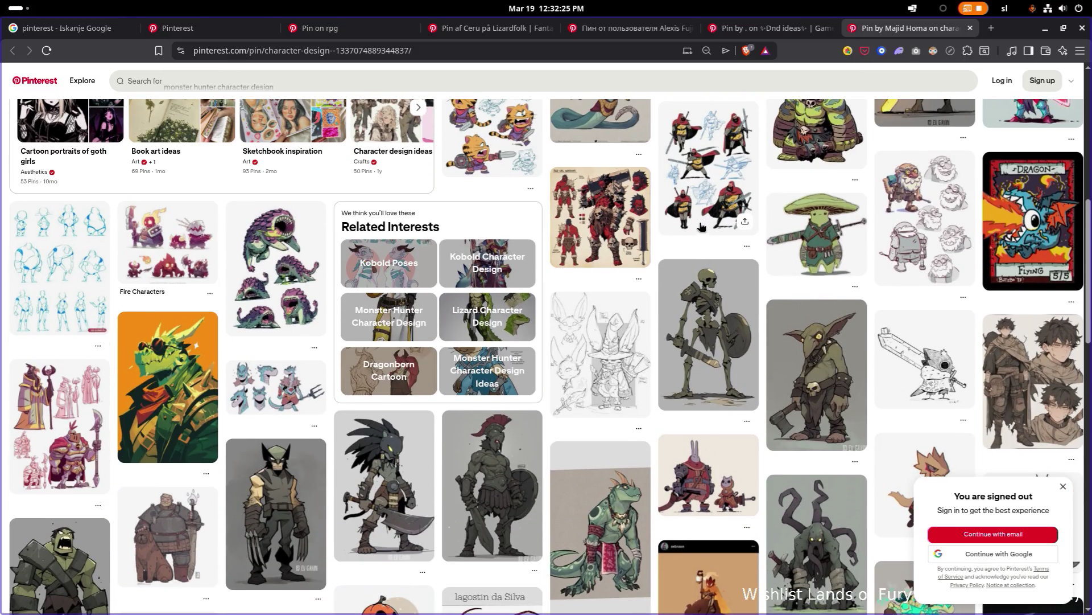
Open the red-hooded Cool Knight Designs pin and open the Model Sheet pin in a new tab
click(675, 214)
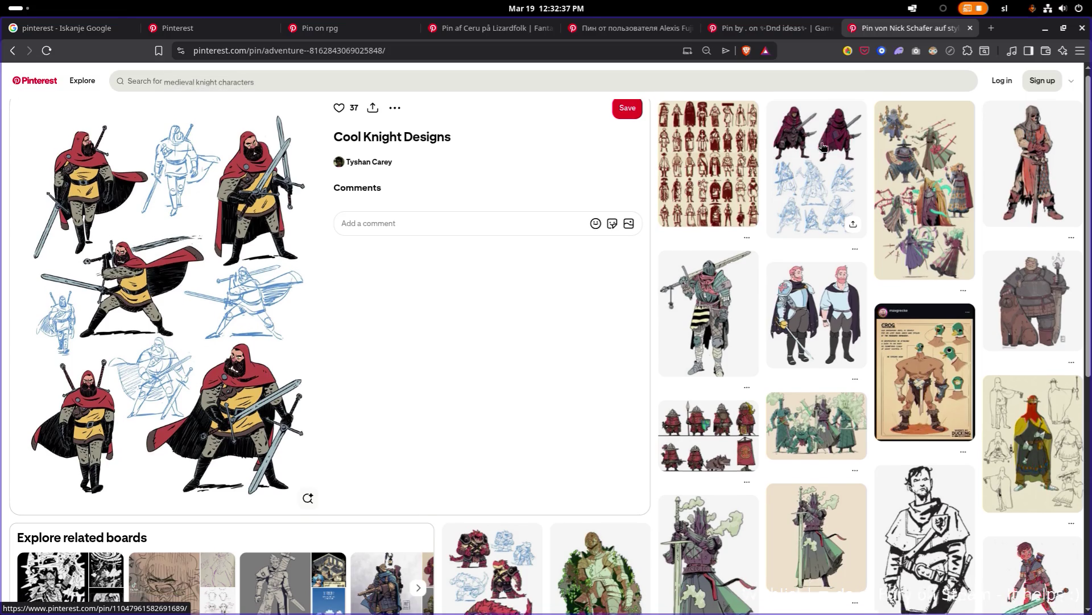
scroll(819, 159, down, 1)
middle_click(813, 163)
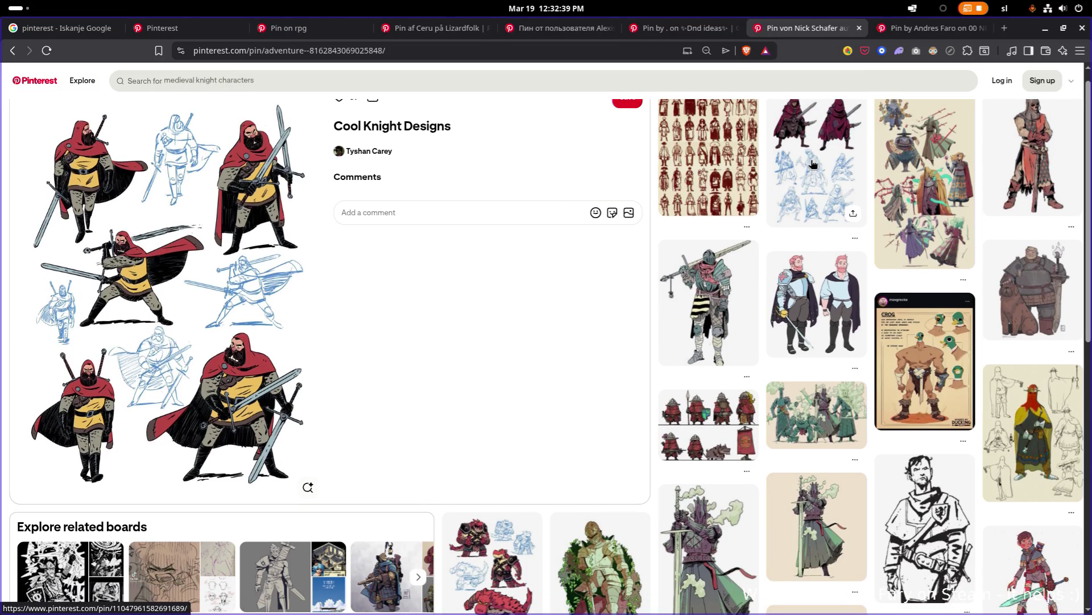
Browse down the related pins and open the red-cloak concept pin in a background tab
scroll(837, 179, down, 2)
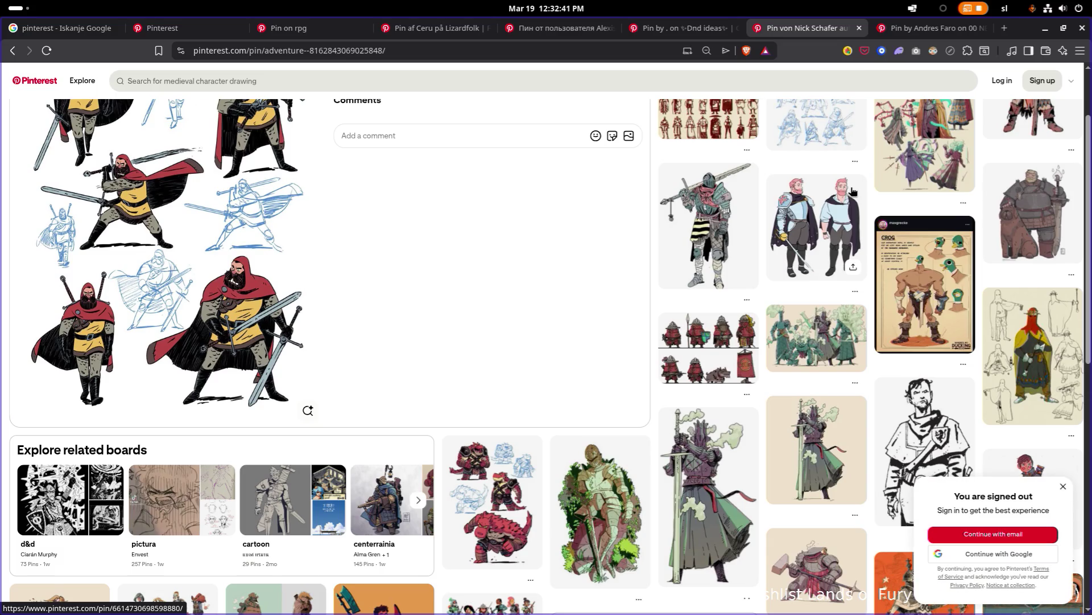
scroll(845, 191, down, 3)
scroll(740, 190, up, 5)
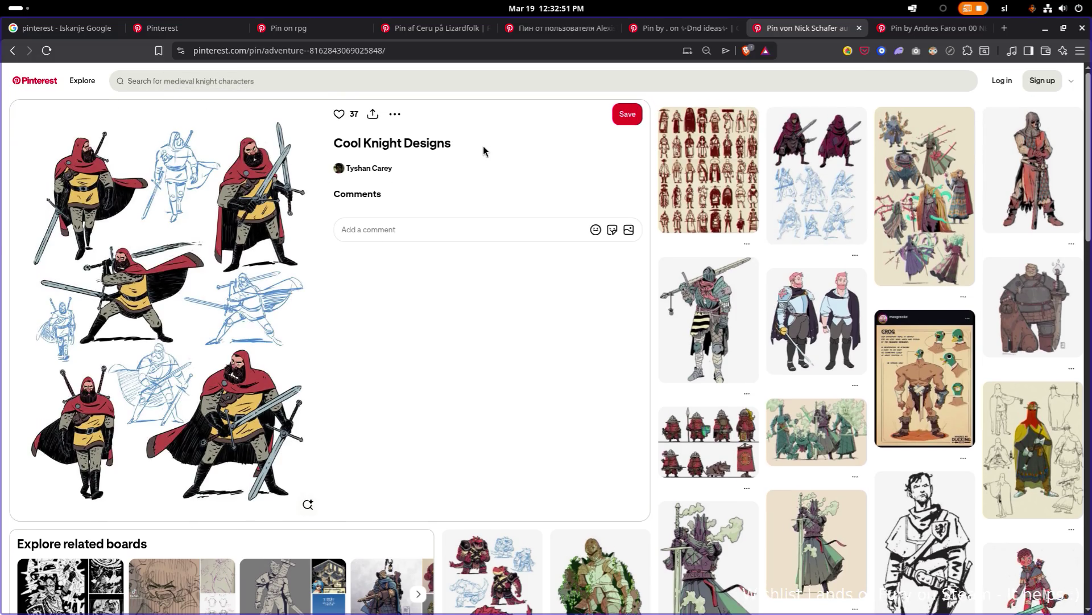
scroll(572, 188, down, 7)
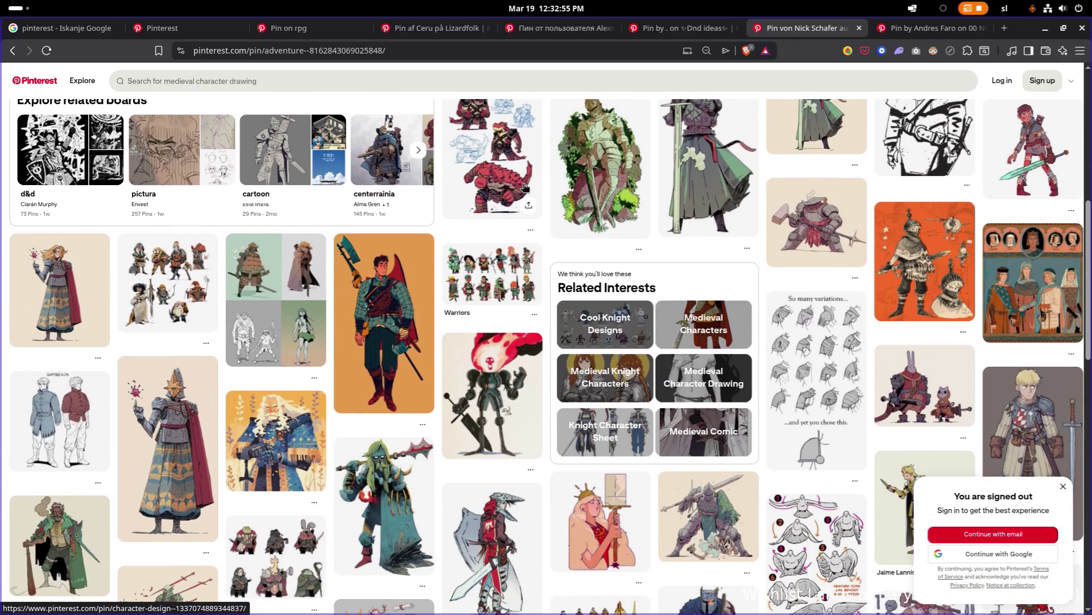
scroll(525, 188, down, 3)
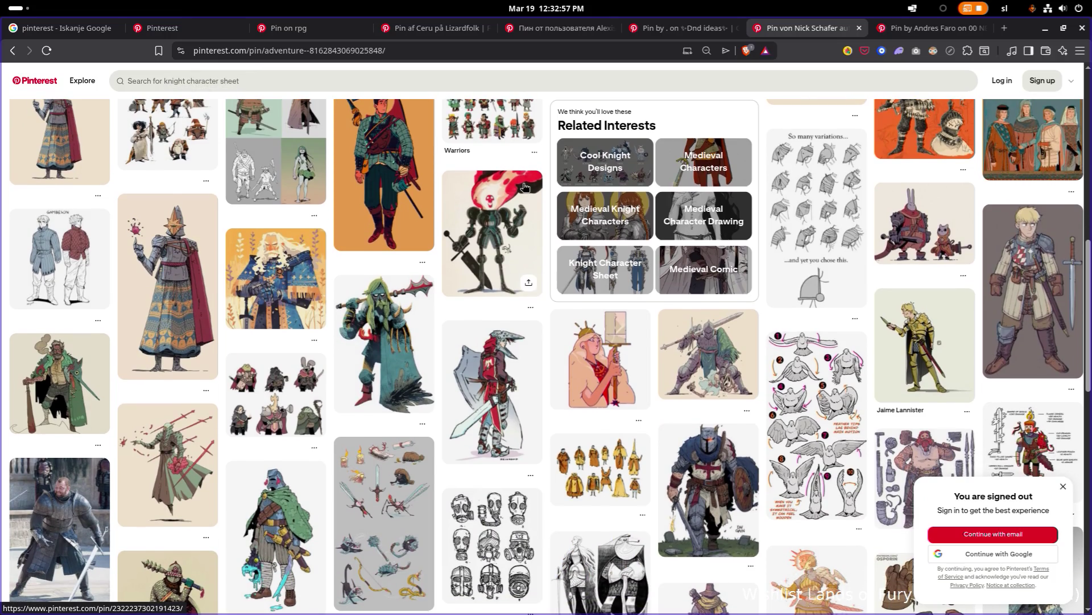
scroll(524, 188, down, 1)
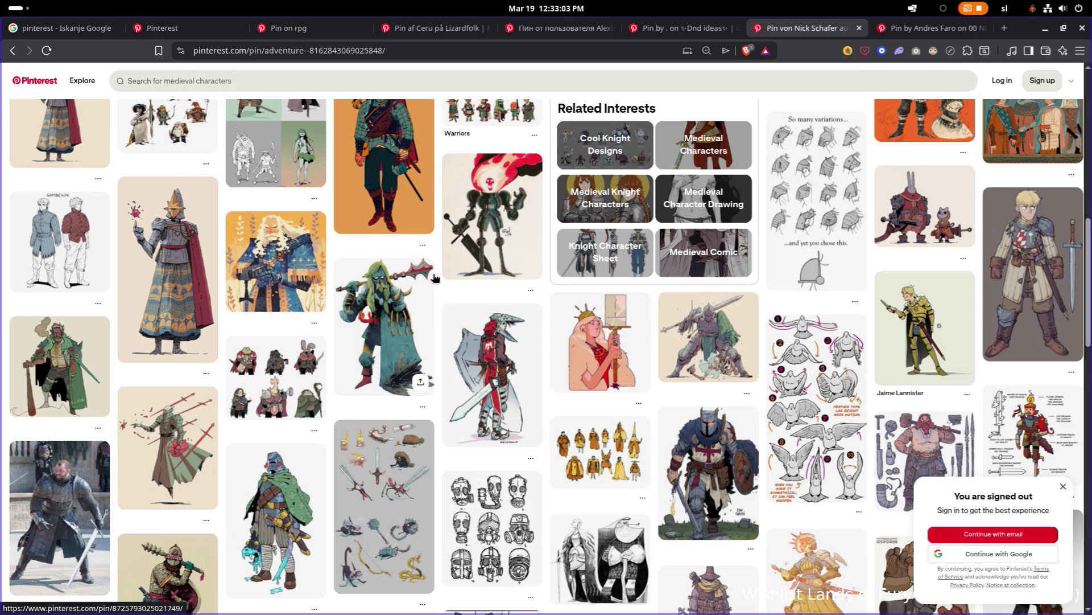
scroll(428, 275, down, 3)
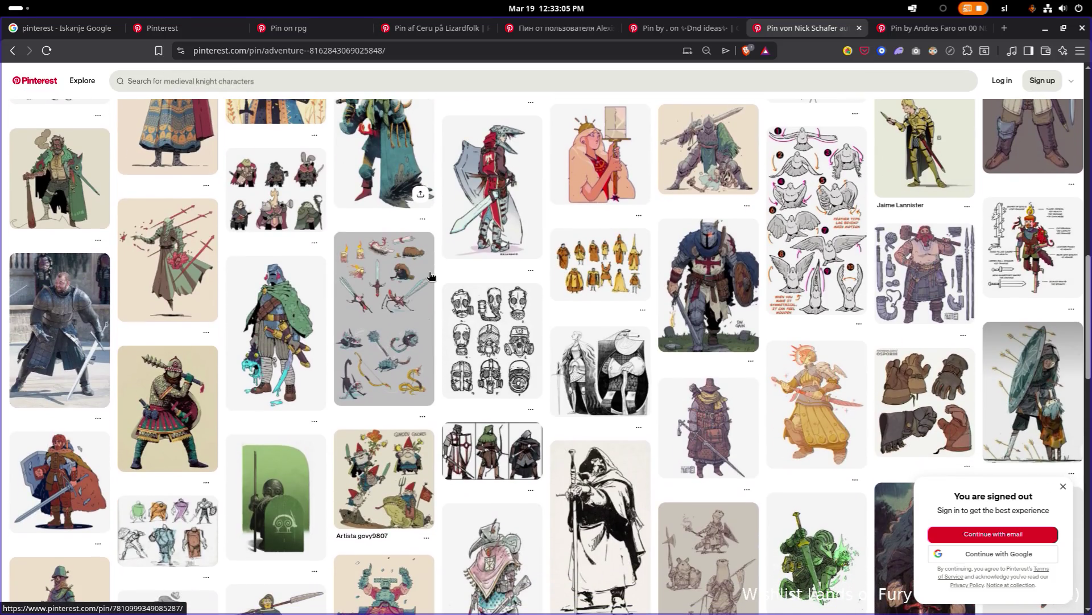
scroll(430, 276, down, 3)
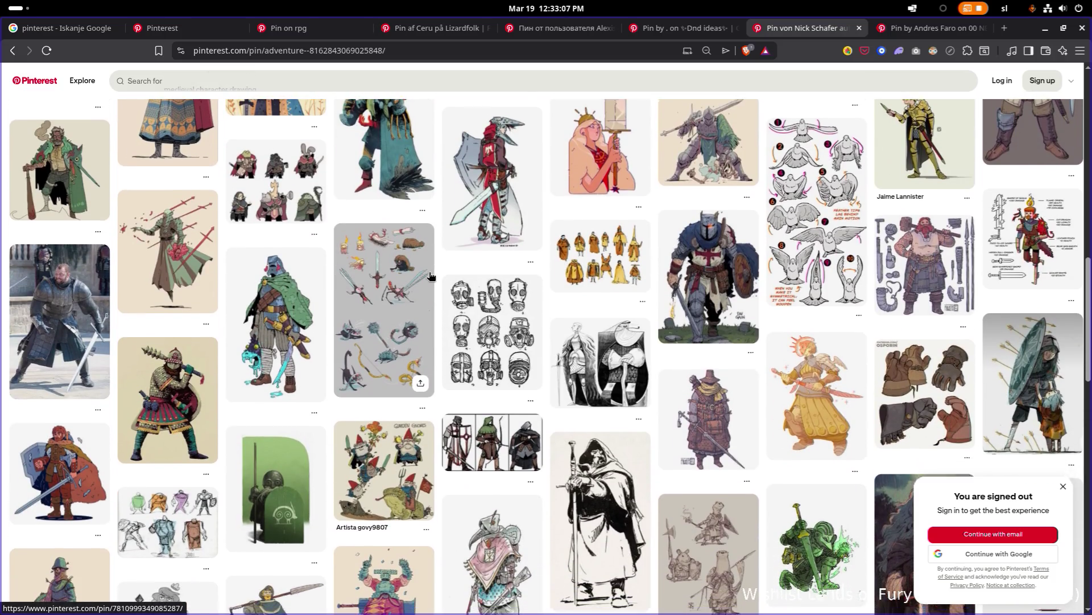
scroll(431, 276, down, 2)
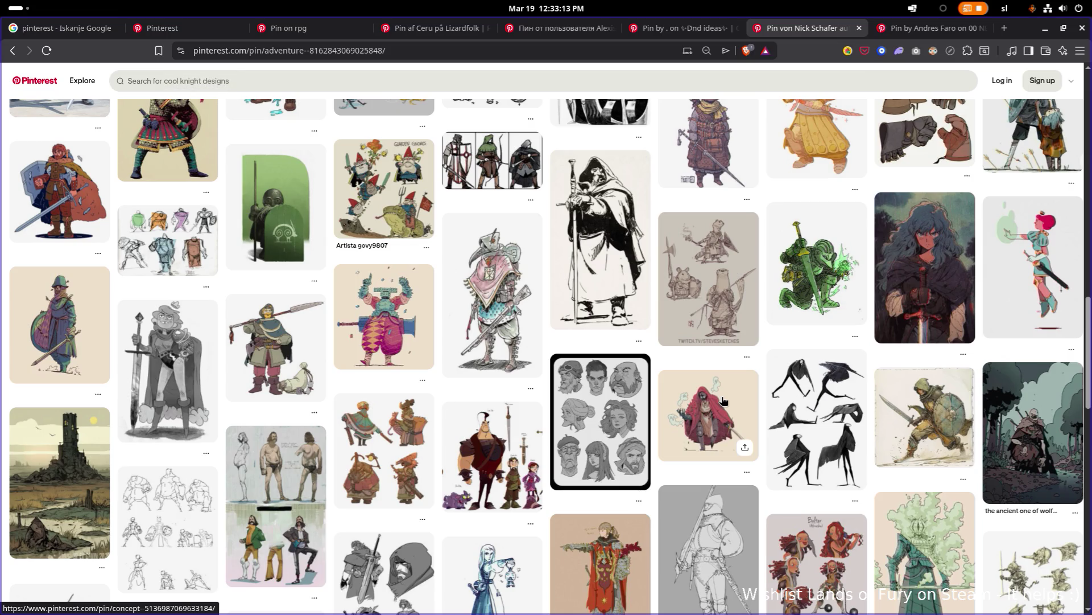
middle_click(723, 401)
Scroll further down the related grid, then switch to the Model Sheet pin's tab
scroll(723, 401, down, 4)
scroll(723, 400, down, 15)
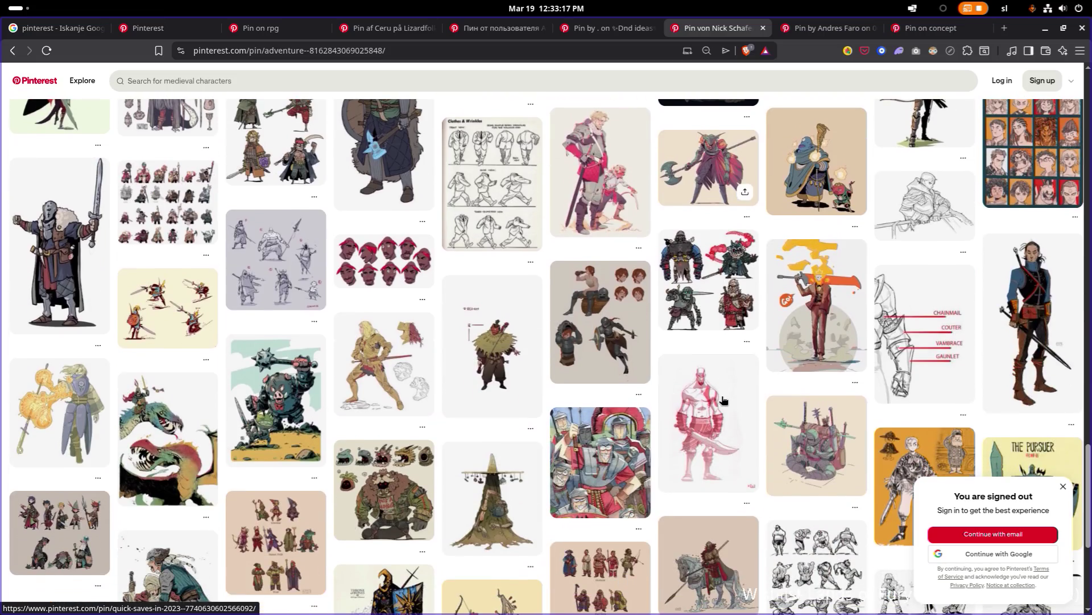
scroll(723, 400, down, 3)
scroll(722, 398, down, 2)
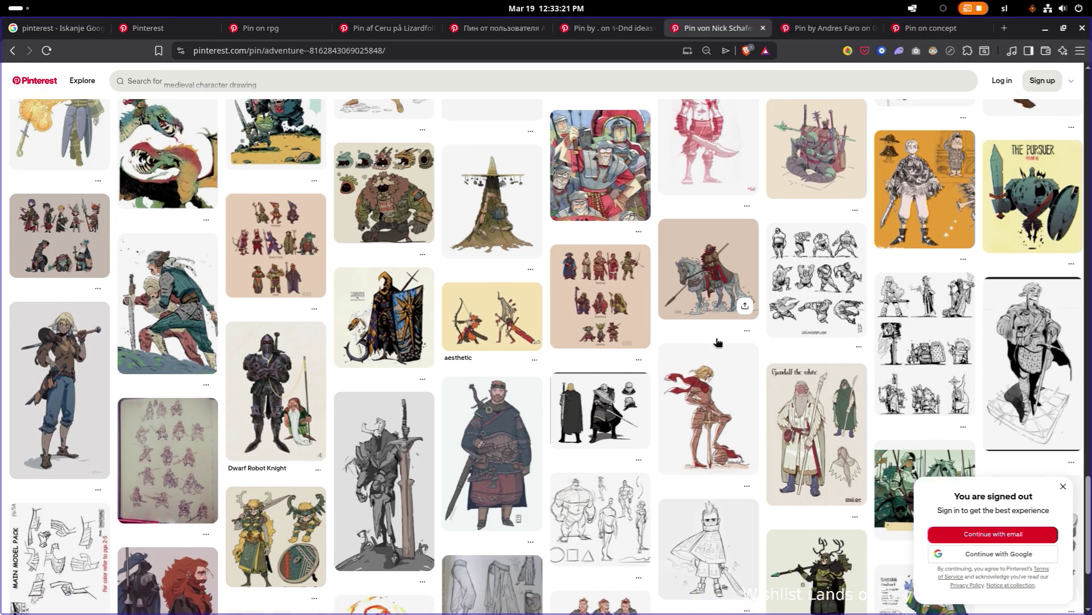
scroll(718, 342, down, 3)
click(815, 30)
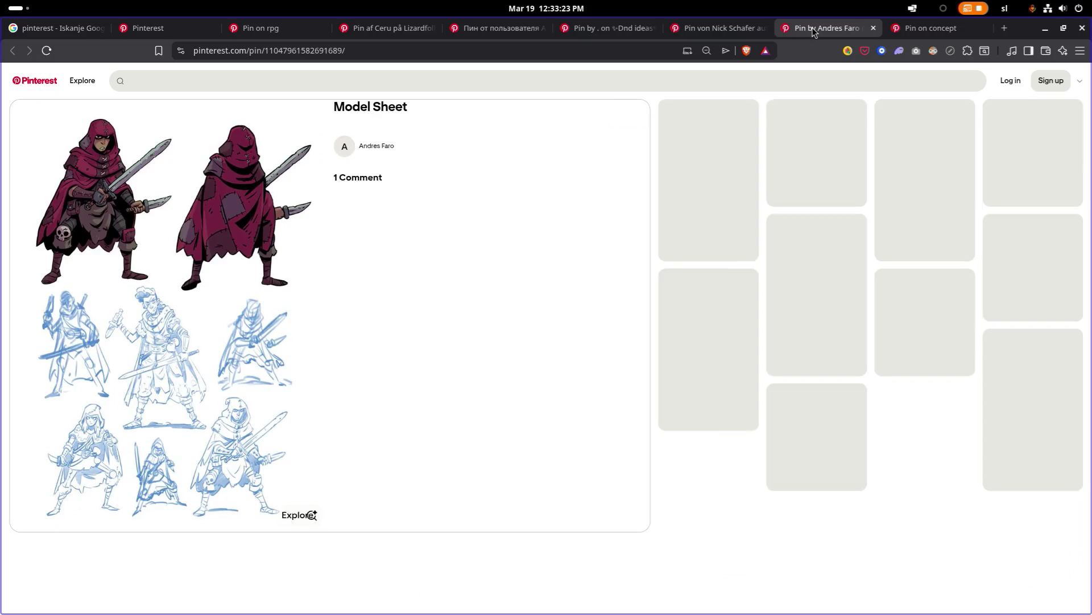
Browse the Model Sheet pin's related pins, like Swordman (Haven) and Old Boots Collection, then close the tab
click(421, 51)
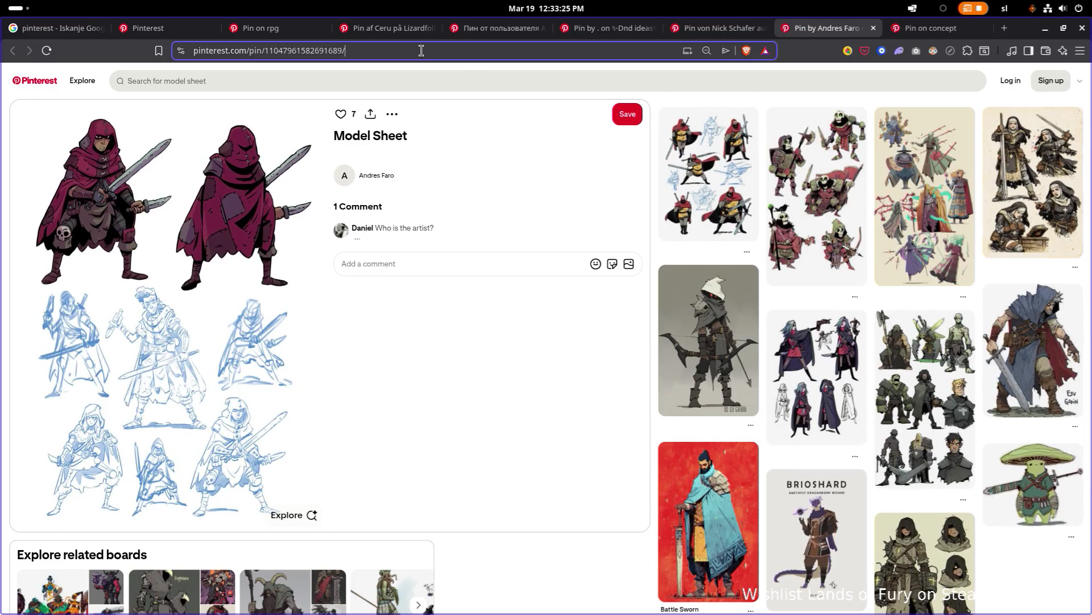
scroll(165, 313, down, 1)
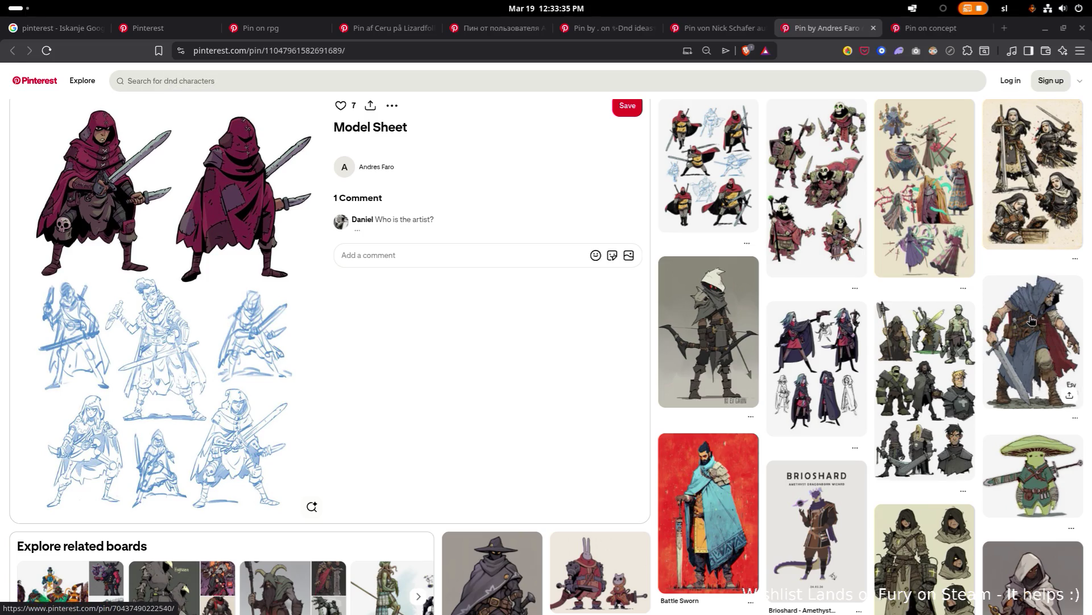
scroll(1002, 318, down, 3)
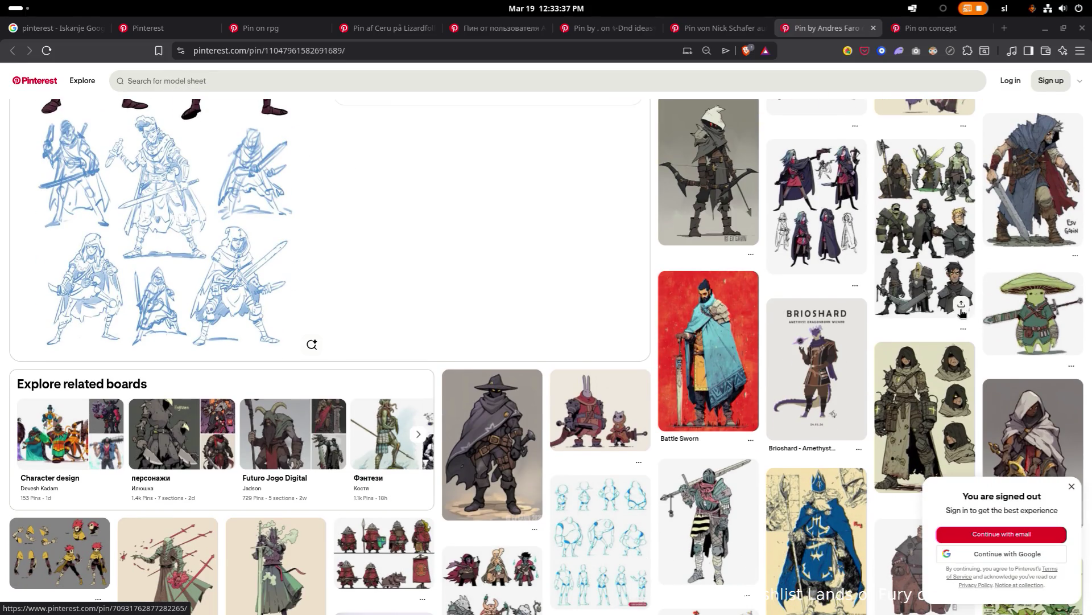
scroll(949, 308, down, 4)
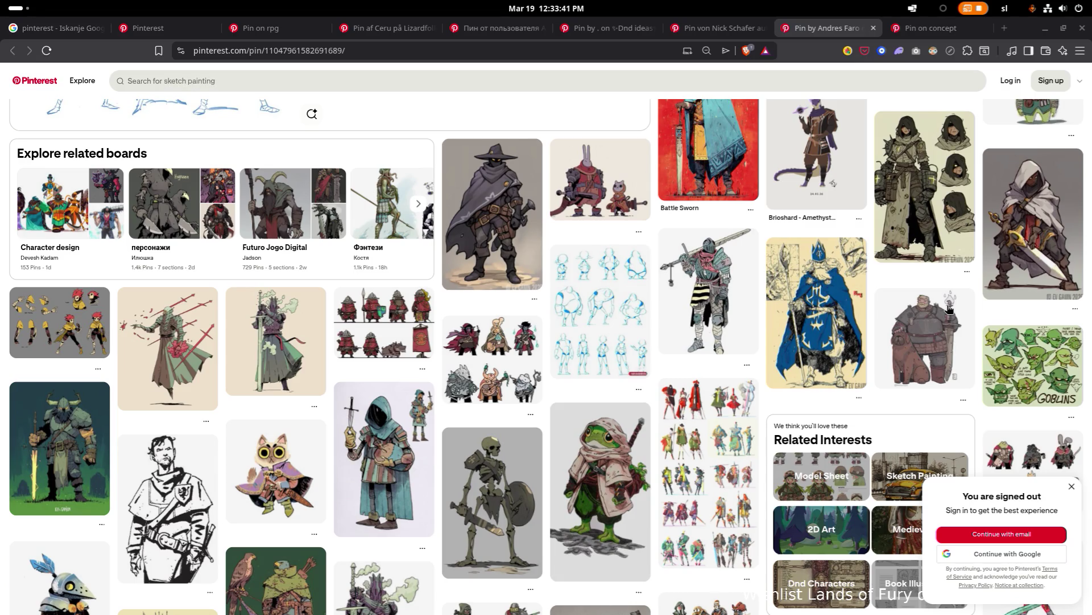
scroll(949, 308, down, 4)
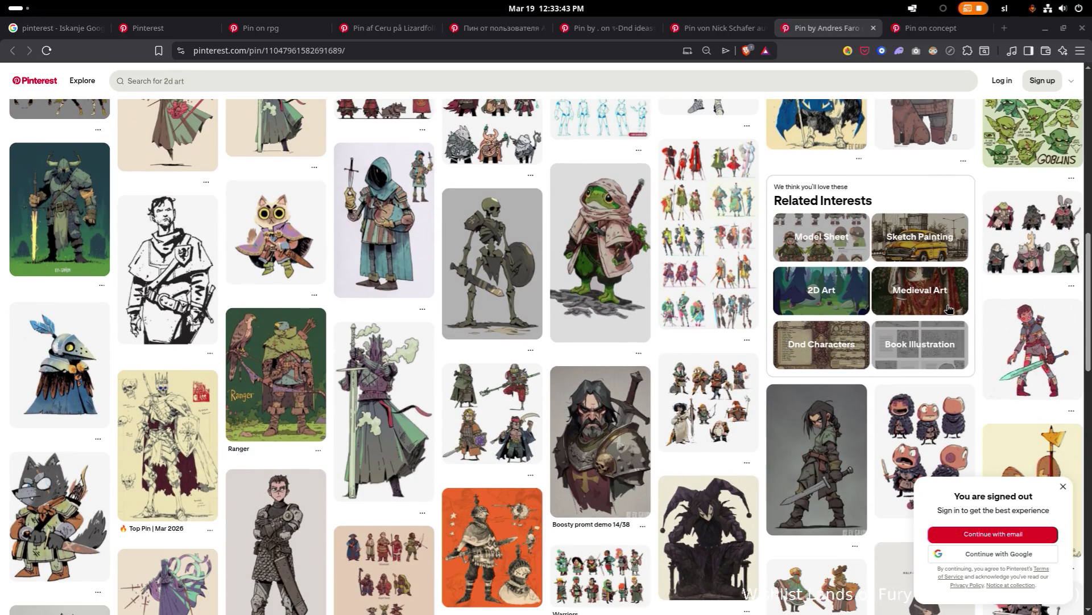
scroll(949, 307, down, 2)
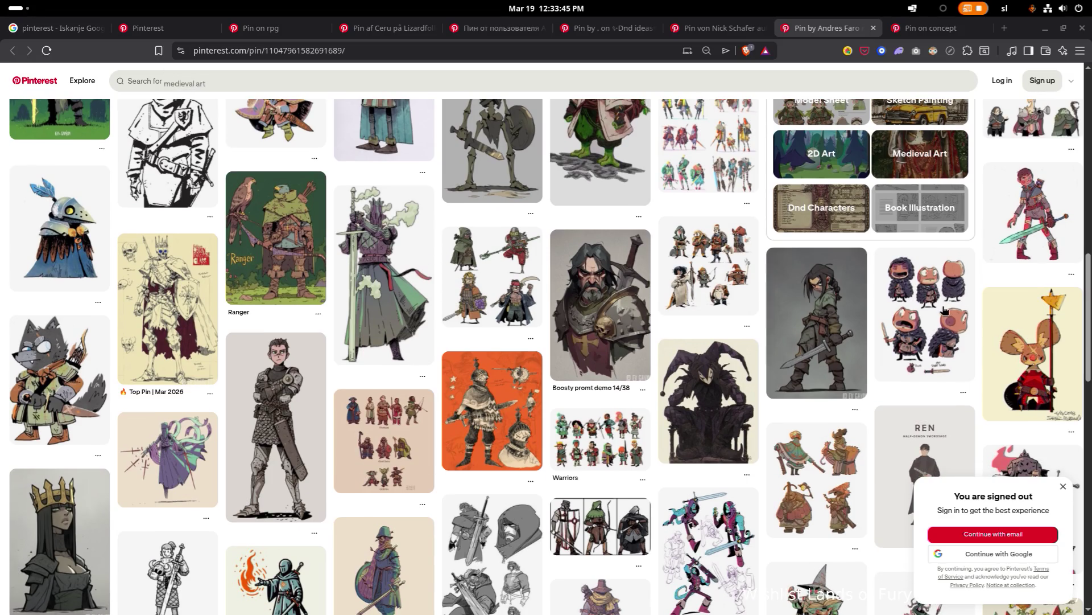
scroll(876, 307, down, 4)
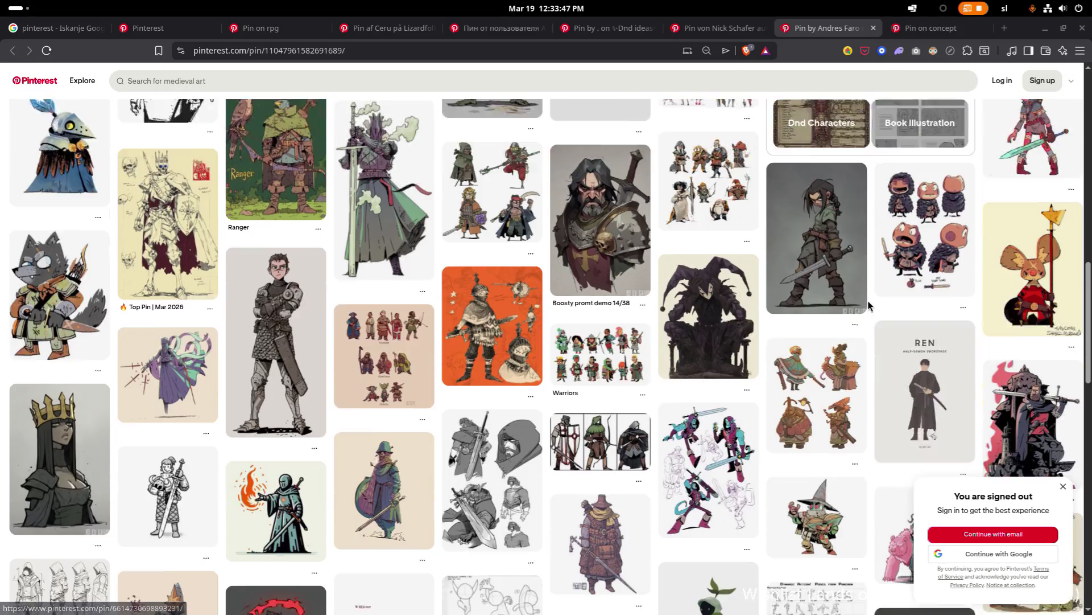
scroll(866, 305, down, 2)
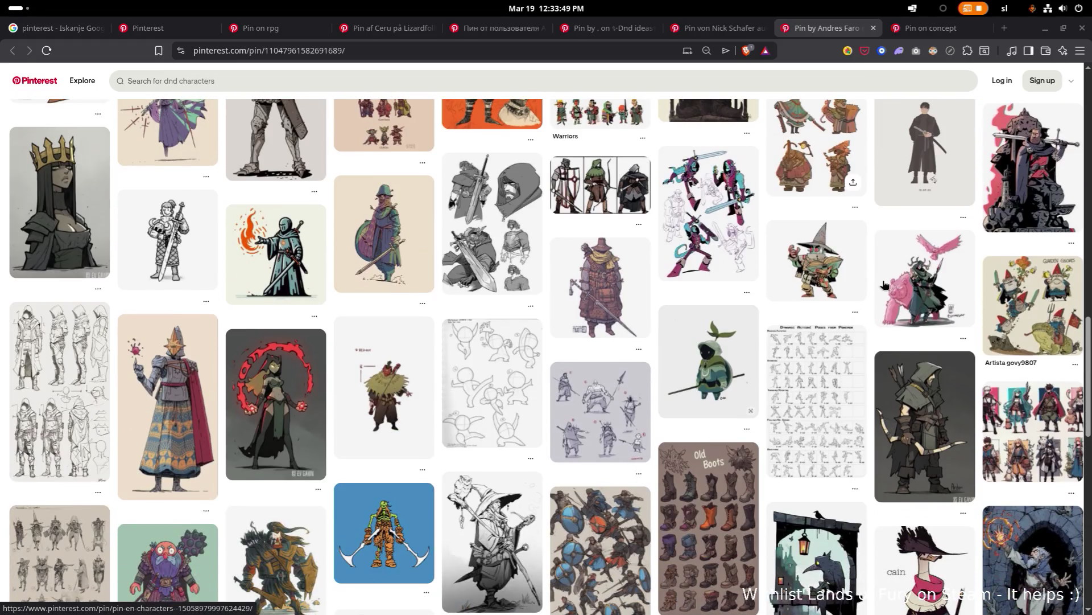
scroll(948, 127, down, 3)
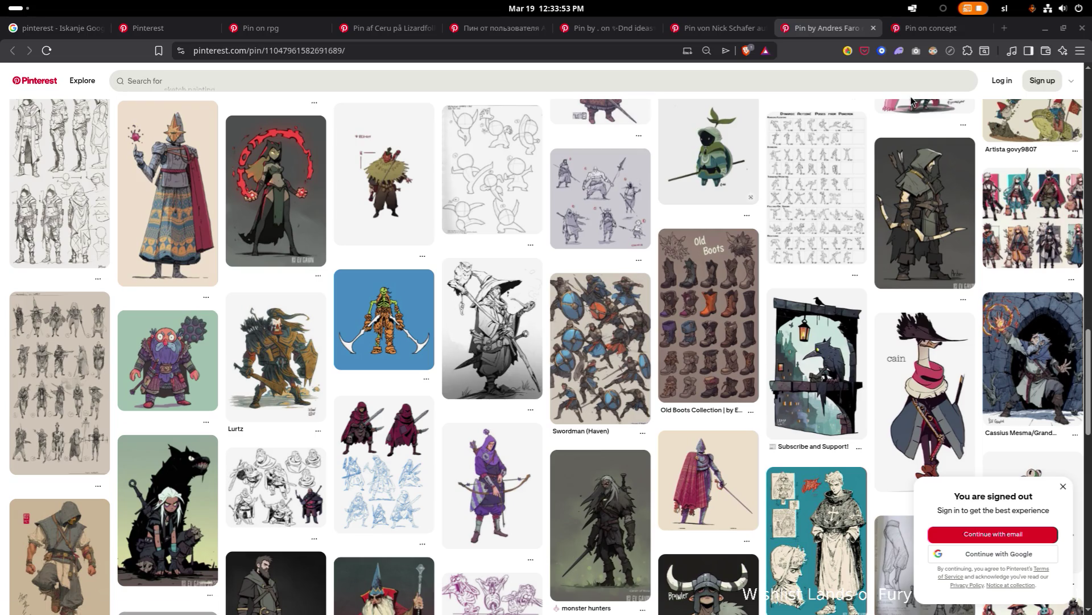
click(873, 28)
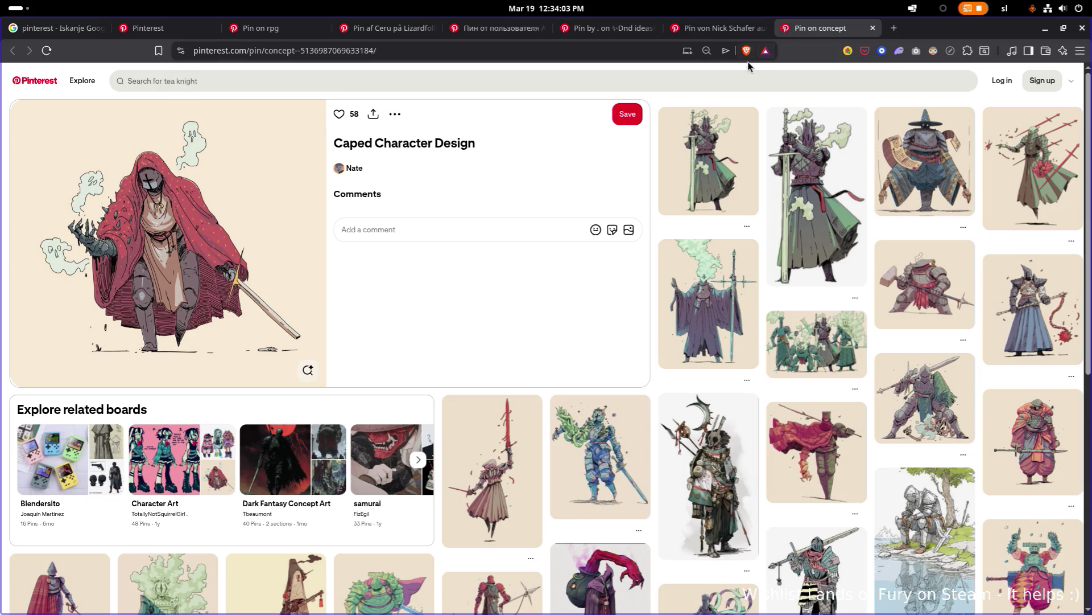
Replace the Caped Character Design pin by loading the pasted Knight Drawing Cartoon pin URL
scroll(546, 341, down, 3)
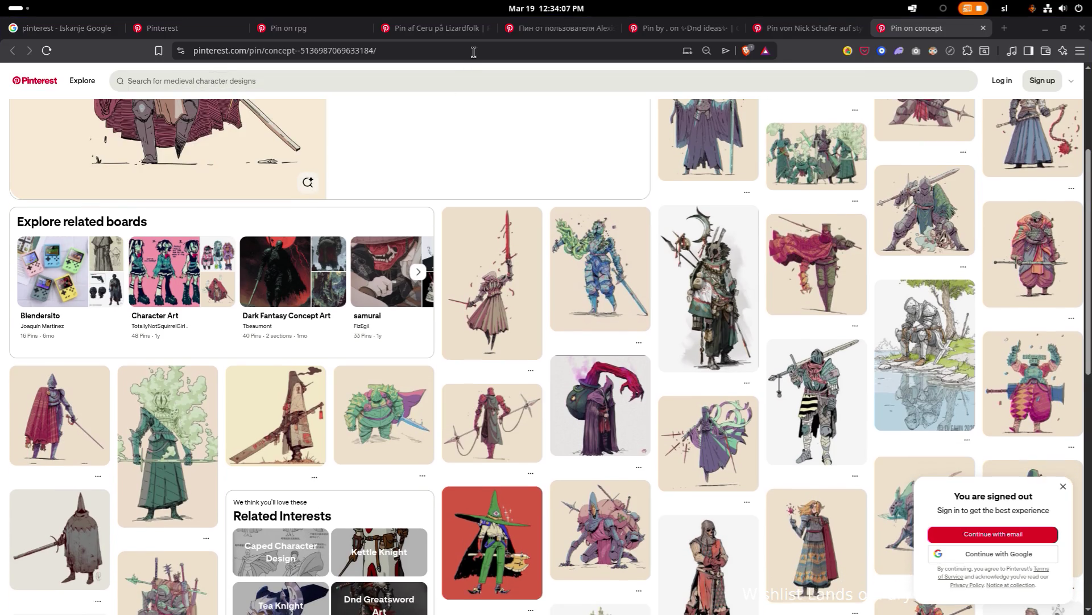
click(474, 52)
key(ctrl+v)
key(Return)
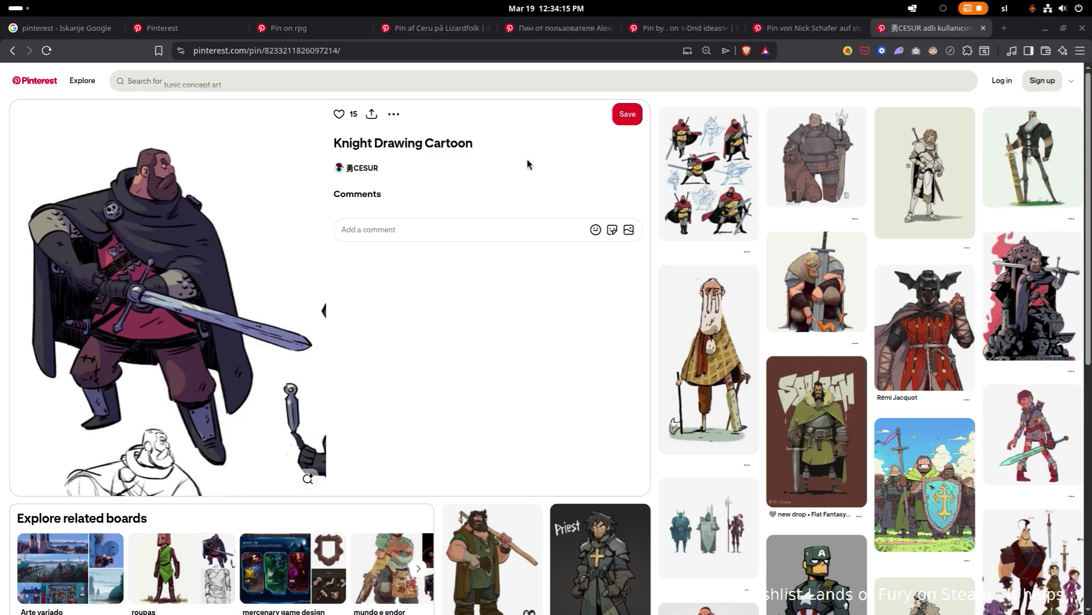
Look over the Knight Drawing Cartoon pin, then load the pasted Model Sheet pin URL in its place
scroll(537, 181, down, 3)
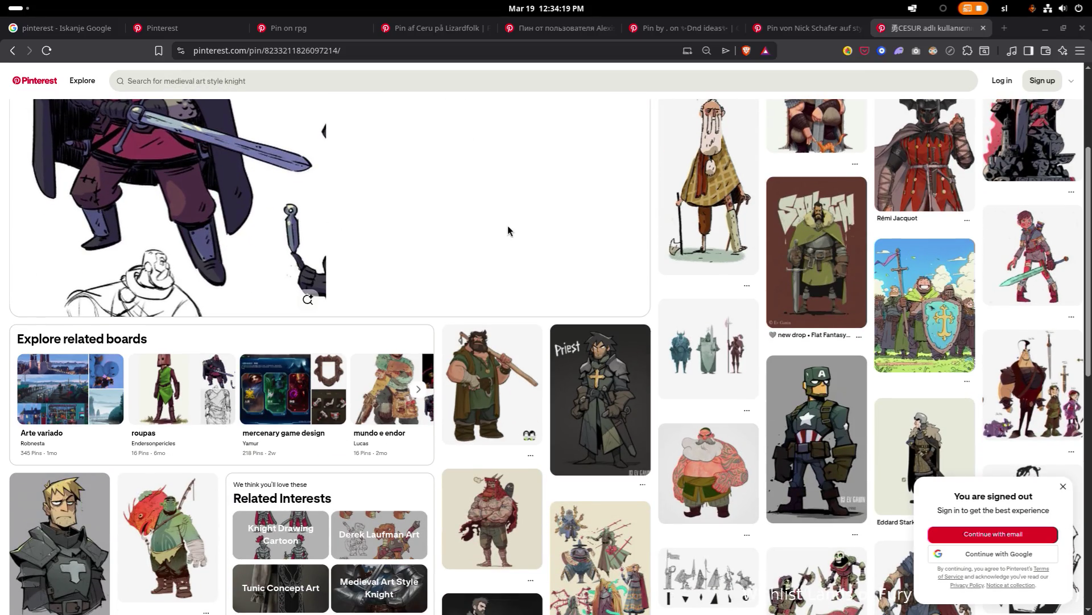
scroll(508, 225, up, 3)
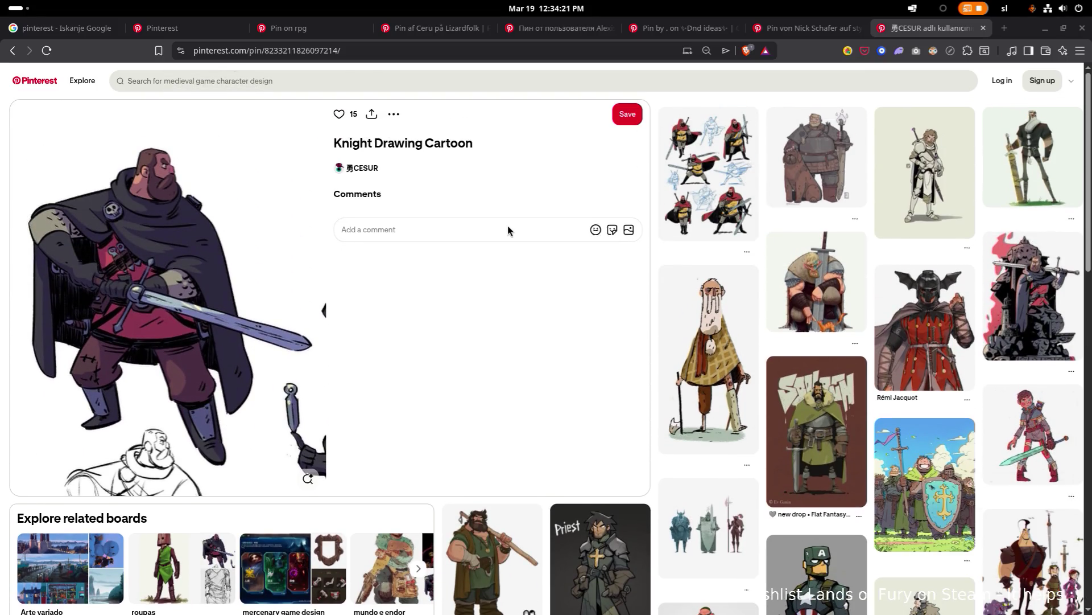
scroll(507, 225, down, 1)
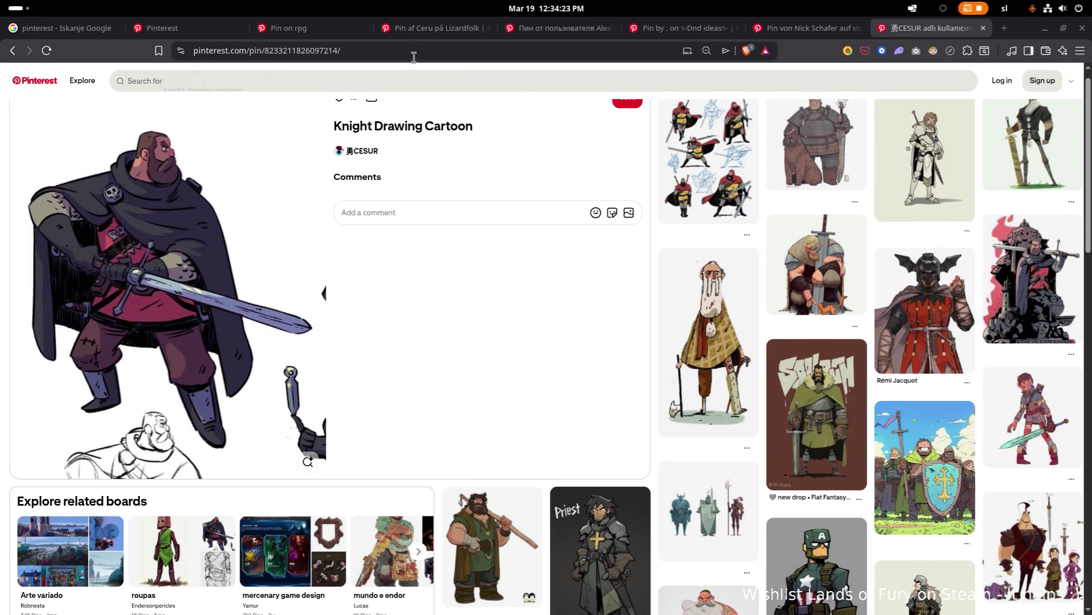
click(613, 49)
key(ctrl+v)
key(Return)
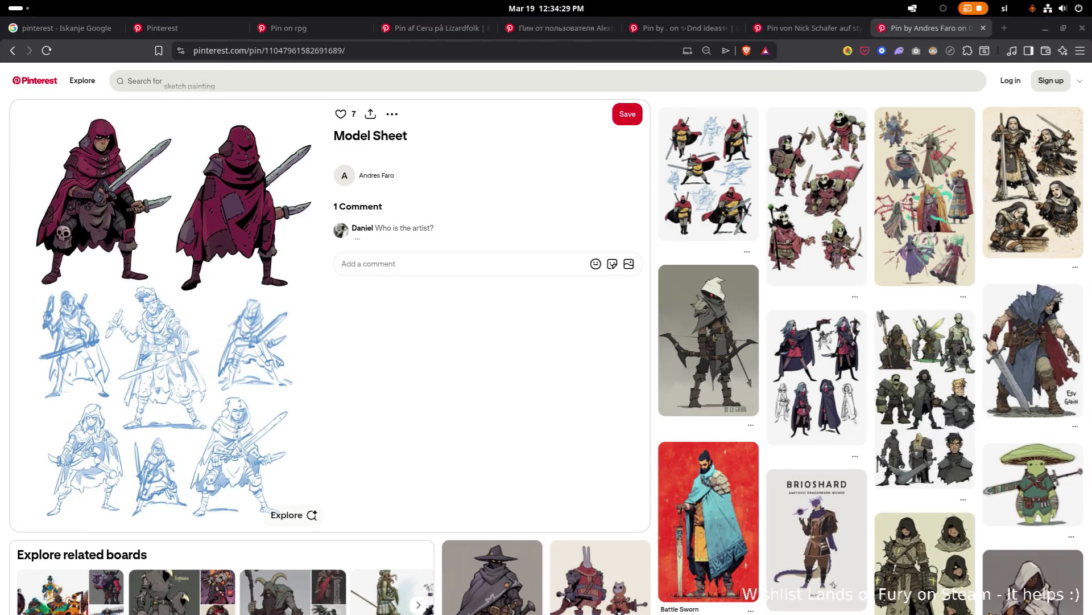
Submit a pasted pin address in Pinterest search, then open the skeleton warriors Character Design Cartoon pin
scroll(171, 284, down, 1)
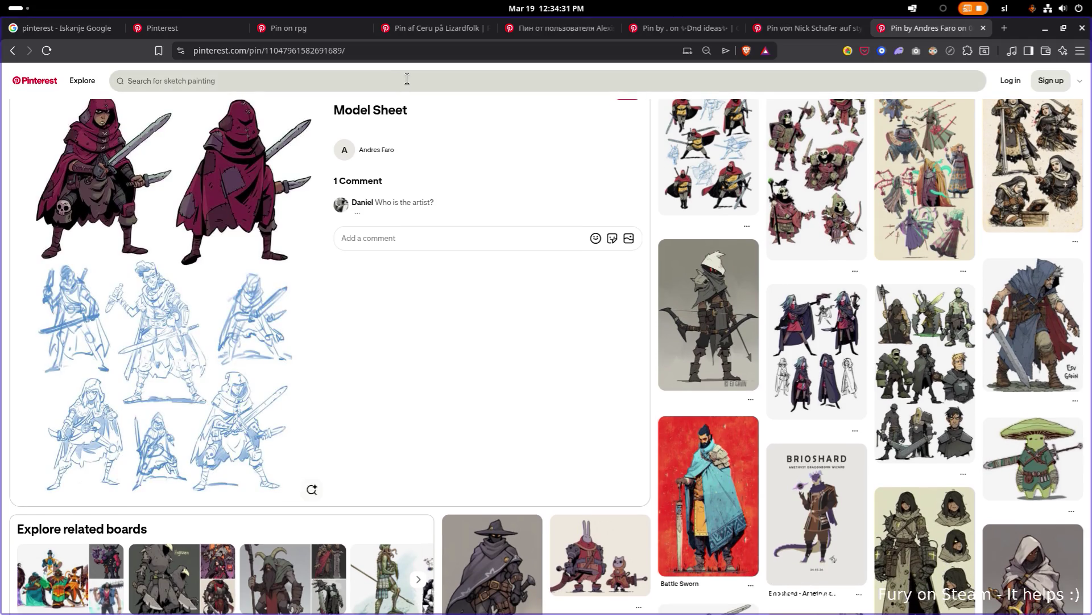
click(407, 79)
key(ctrl+v)
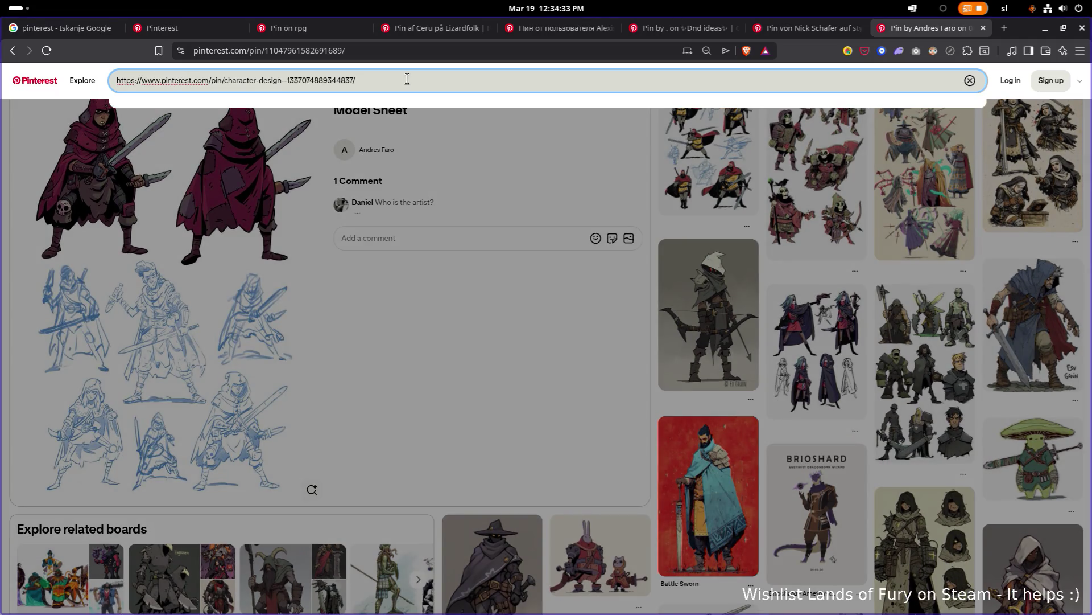
scroll(407, 79, down, 2)
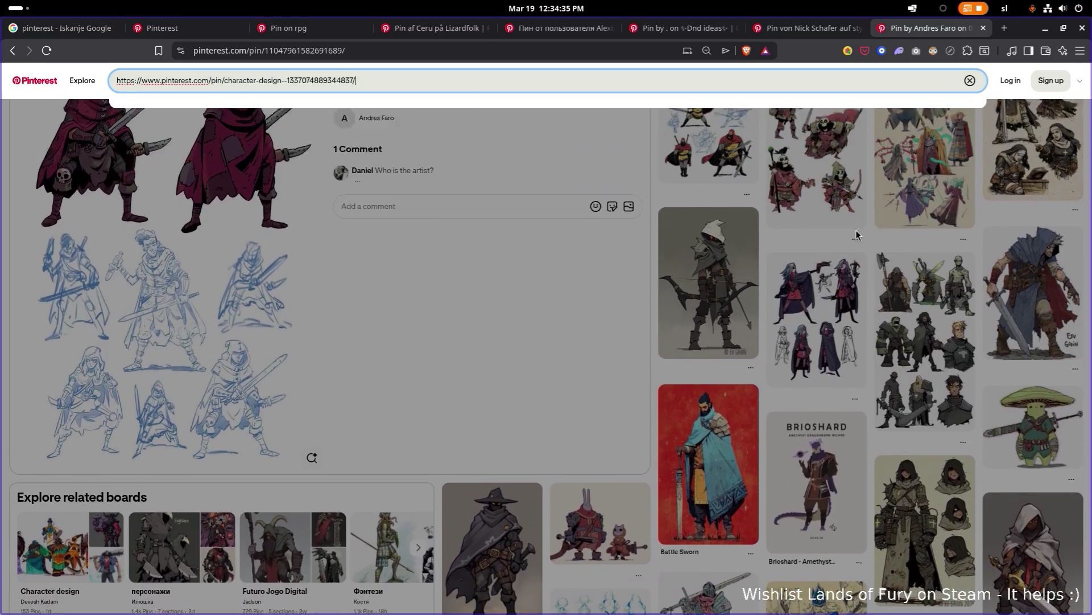
key(Return)
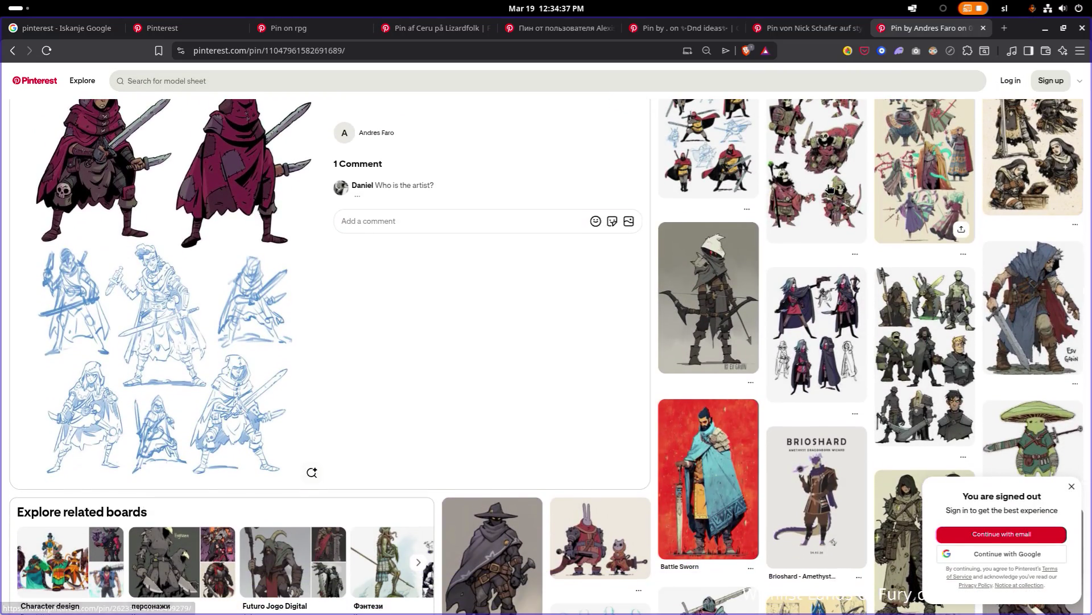
click(825, 192)
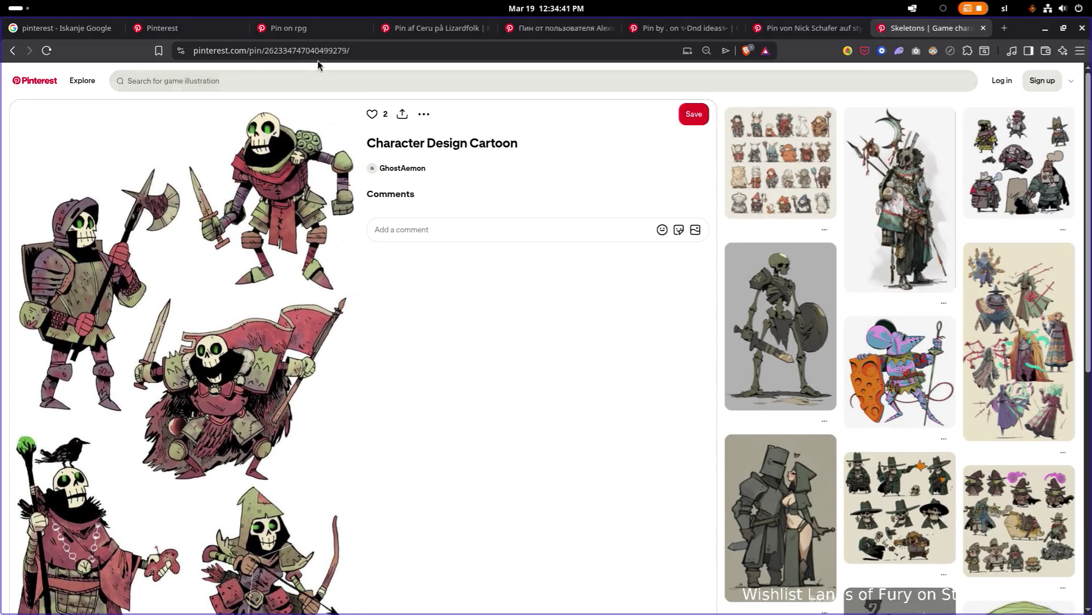
click(320, 51)
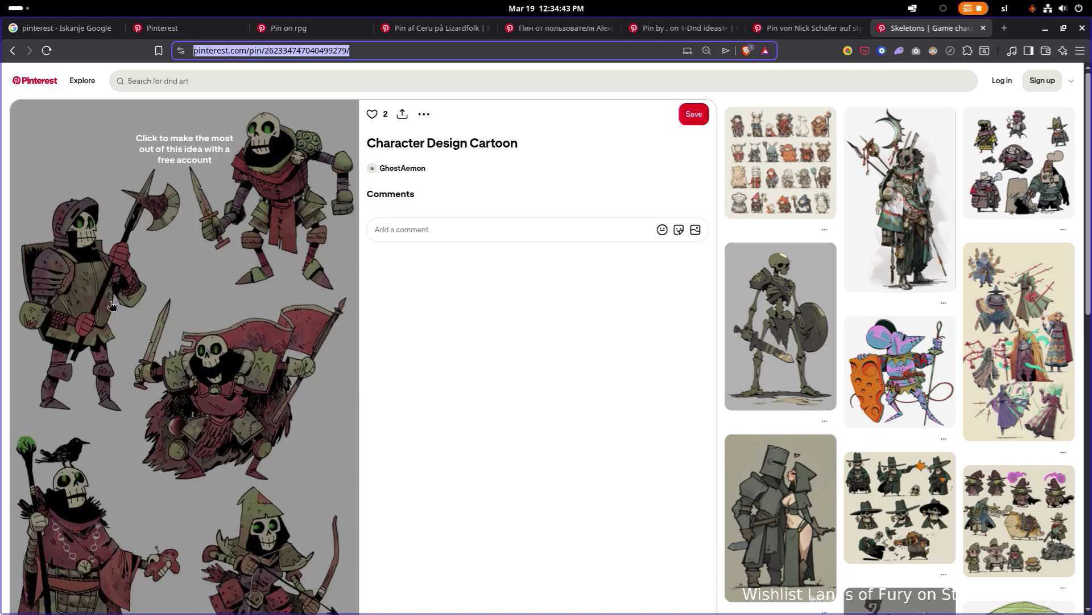
scroll(81, 295, down, 1)
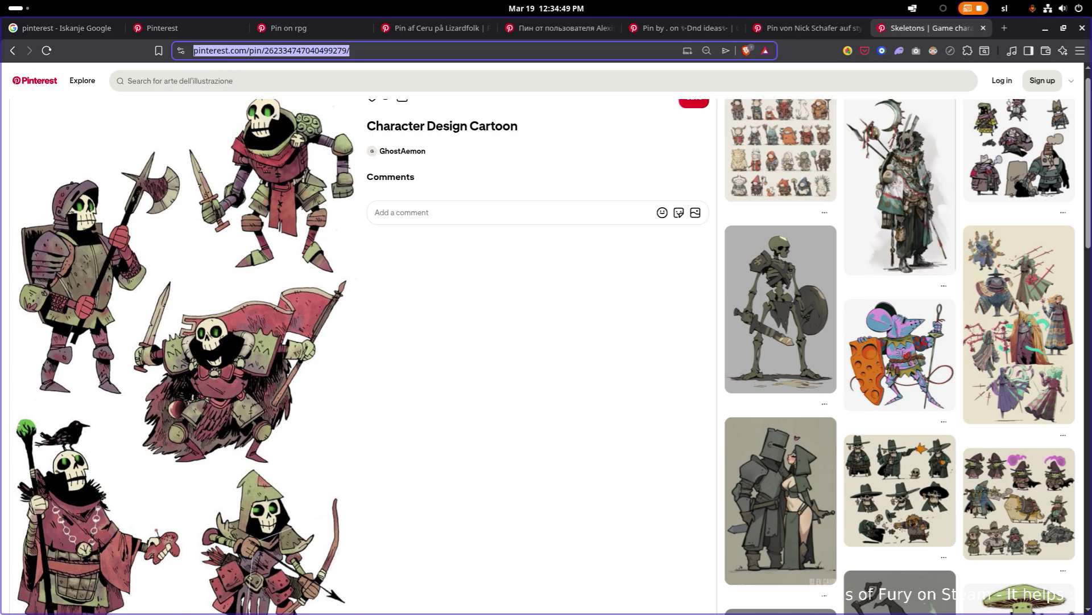
scroll(332, 356, down, 3)
scroll(333, 356, up, 1)
scroll(364, 356, up, 2)
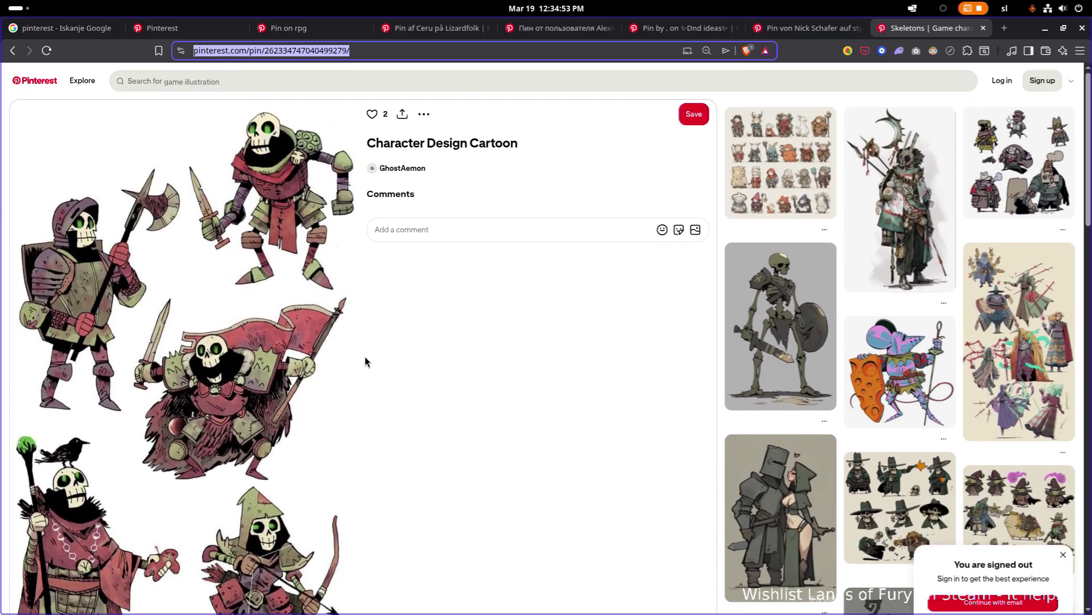
scroll(546, 370, down, 1)
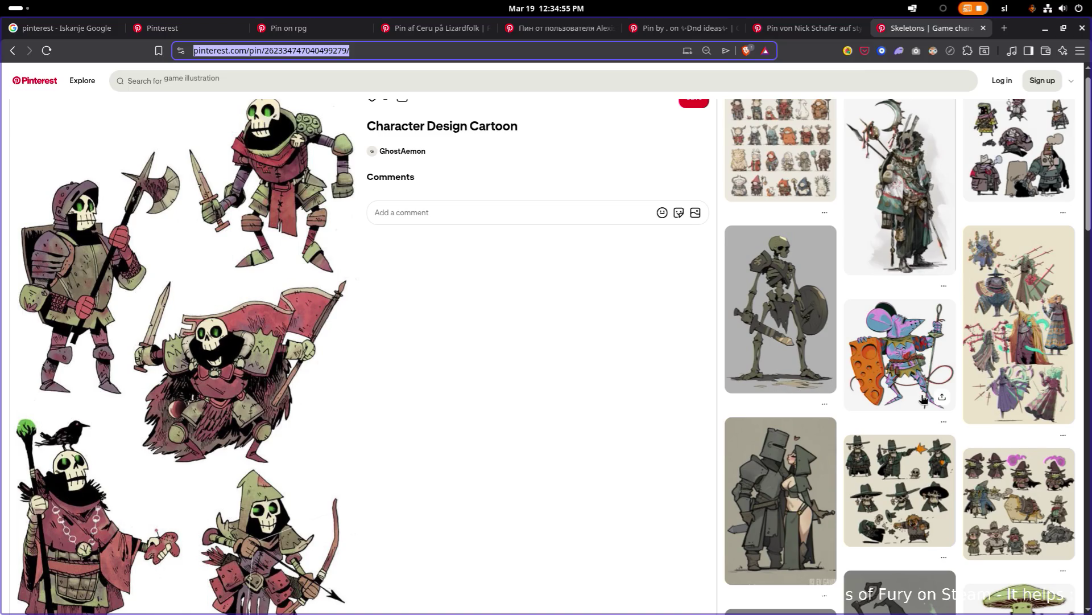
scroll(986, 239, down, 3)
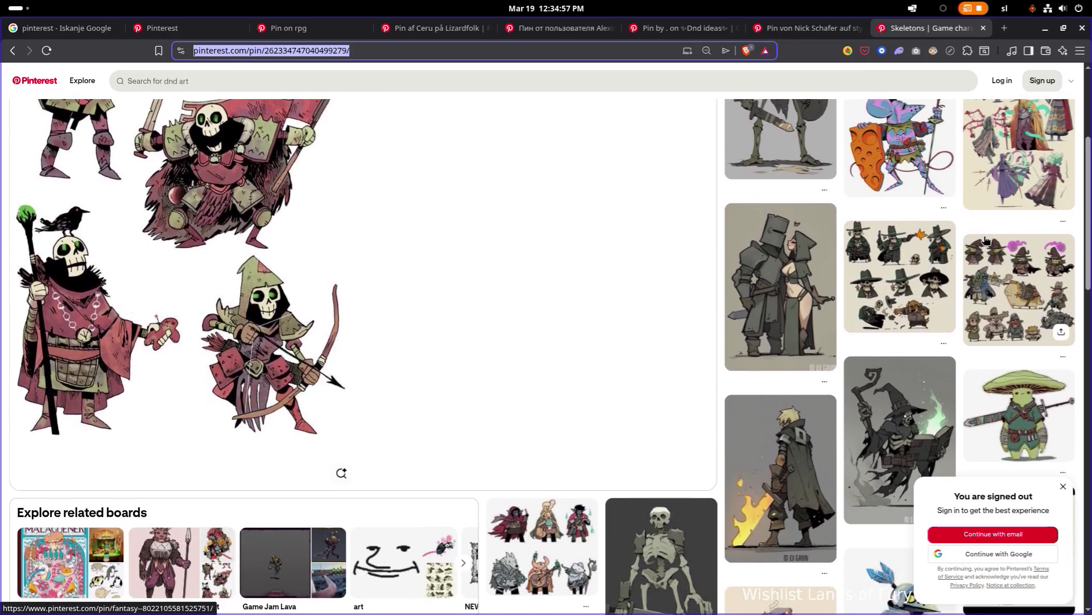
scroll(986, 239, down, 3)
click(537, 330)
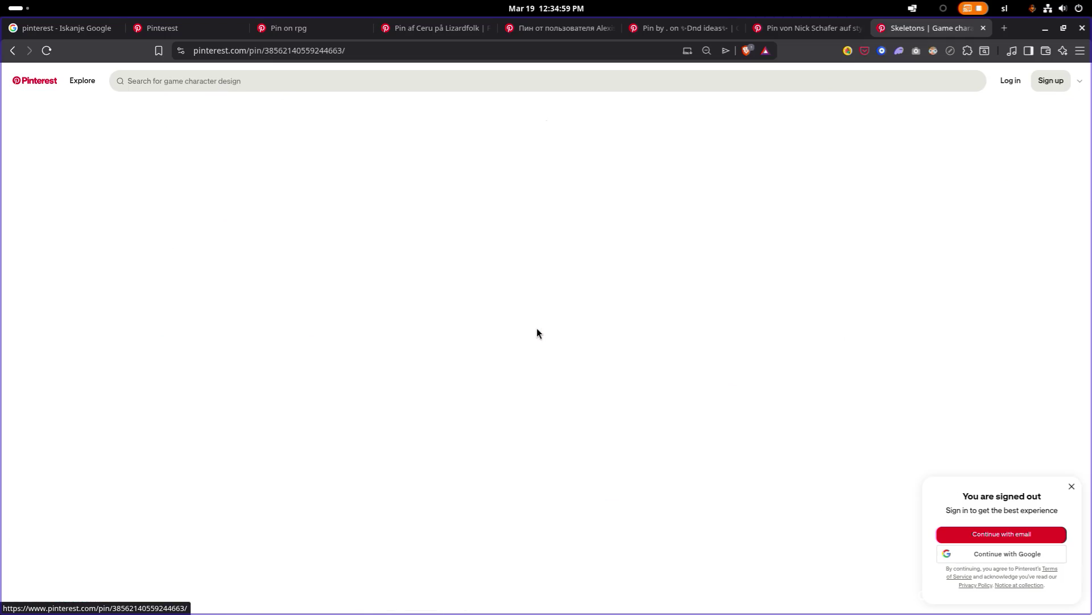
scroll(596, 312, down, 2)
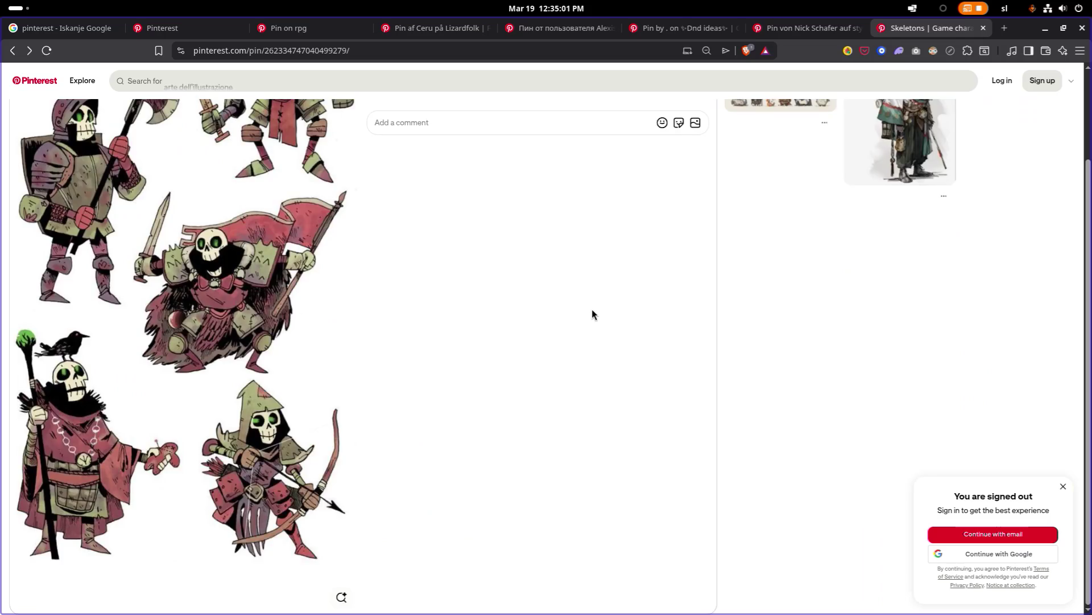
scroll(571, 317, down, 7)
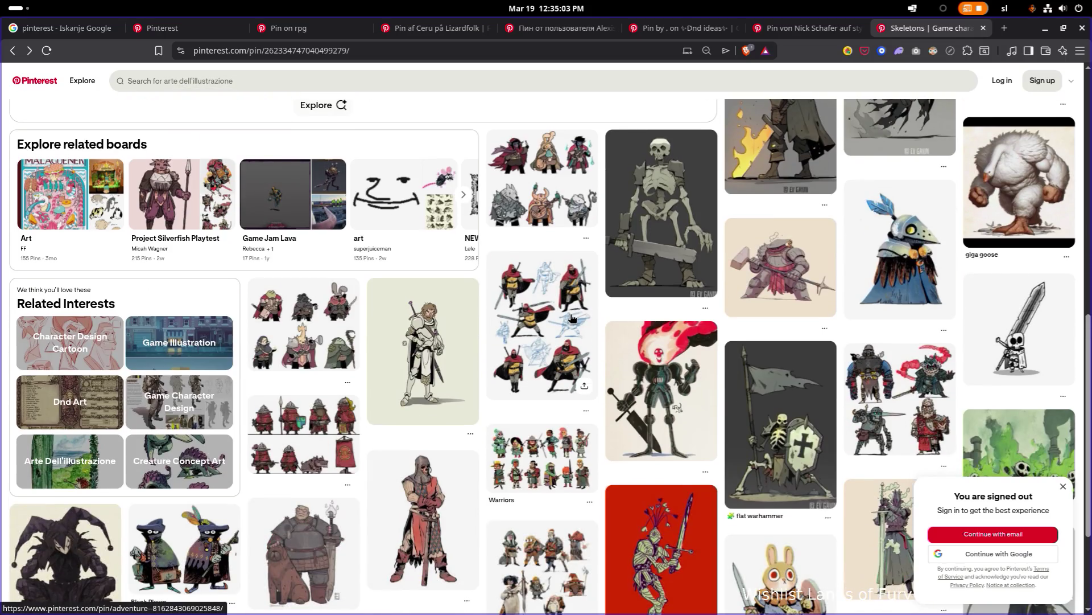
click(323, 331)
click(767, 308)
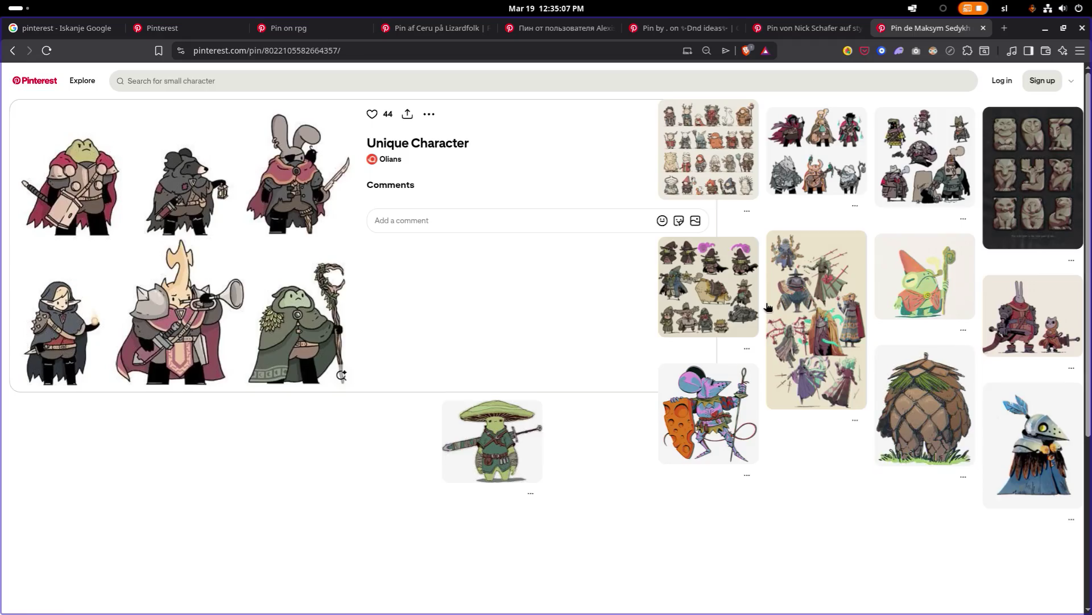
key(alt+Left)
scroll(706, 308, down, 3)
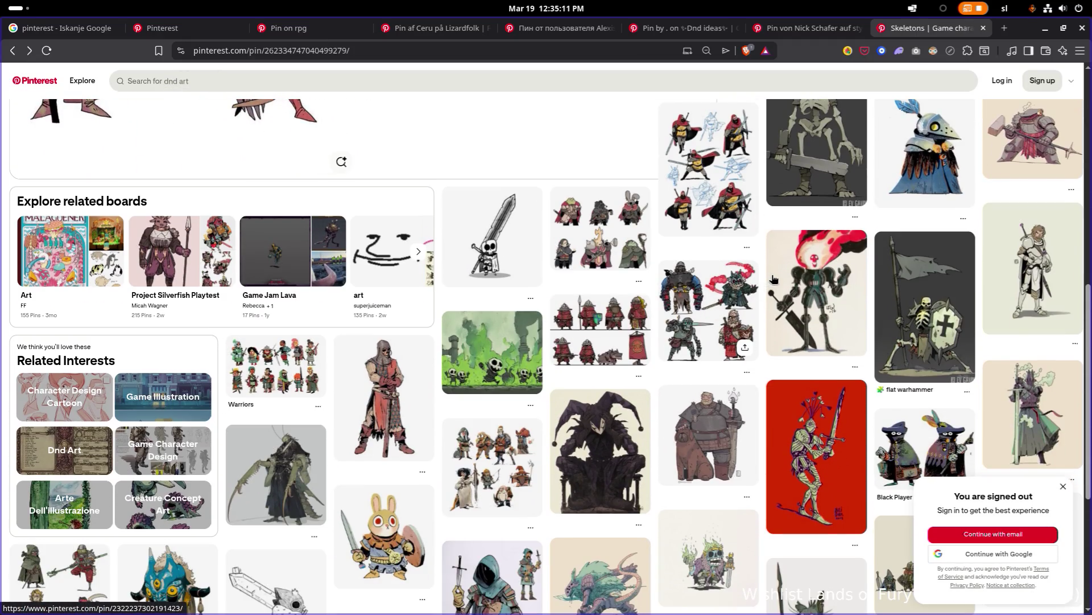
Browse down to the skeleton reaper, grinch goblin and skull-sail ship pins, then select the page address
scroll(764, 338, down, 3)
scroll(765, 338, down, 2)
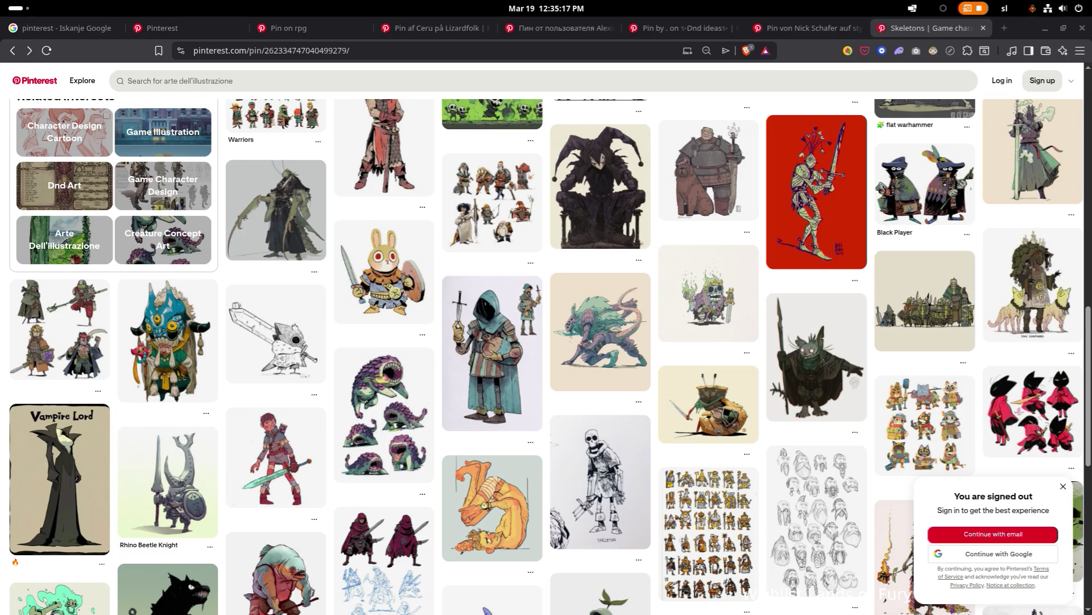
scroll(527, 211, down, 1)
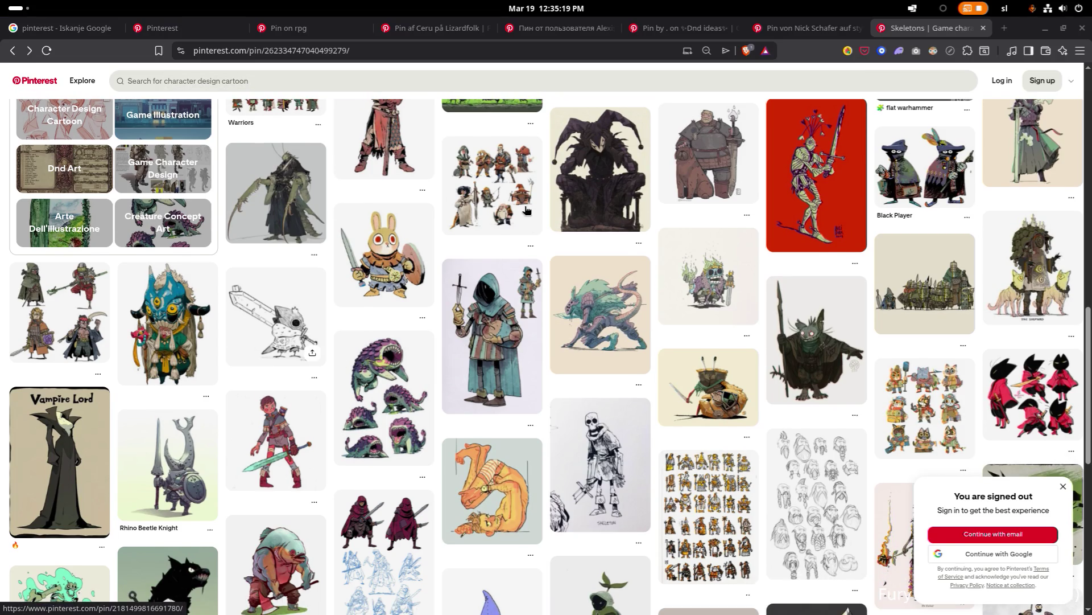
scroll(710, 216, down, 4)
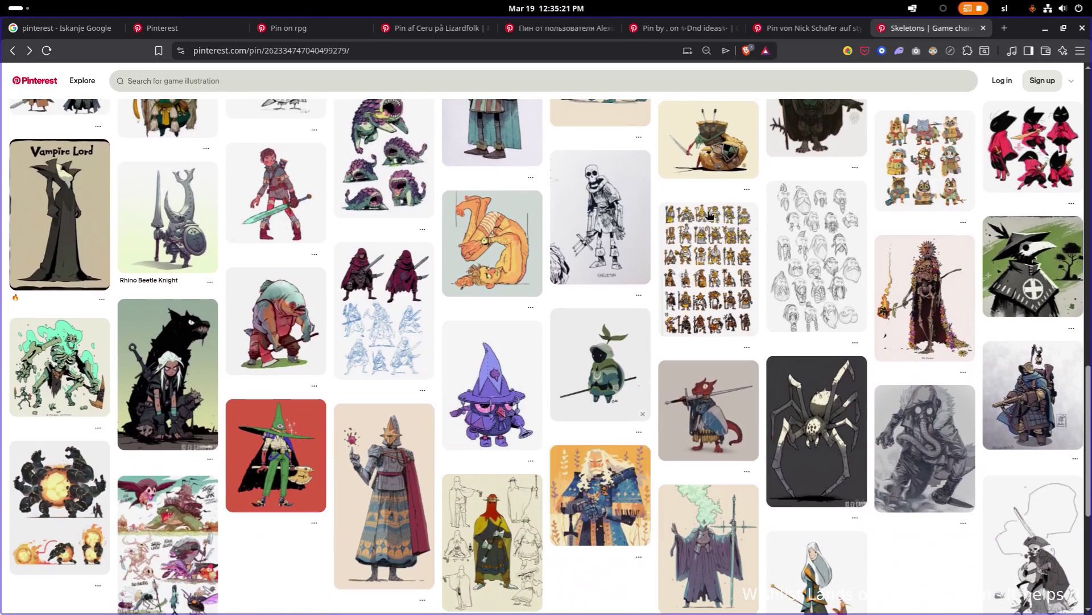
scroll(710, 215, down, 4)
scroll(683, 229, down, 1)
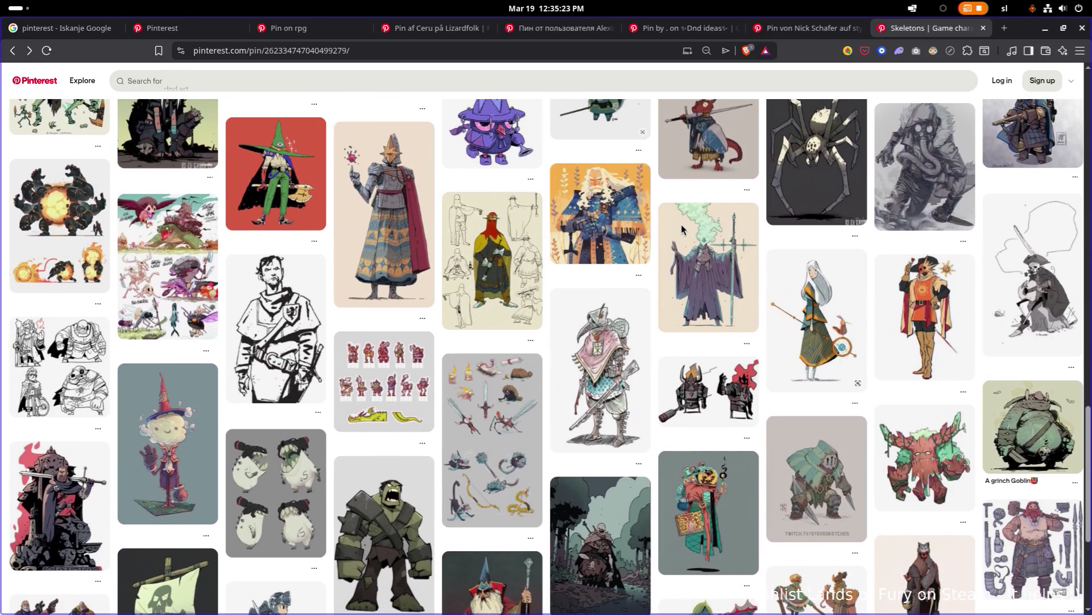
scroll(683, 229, down, 4)
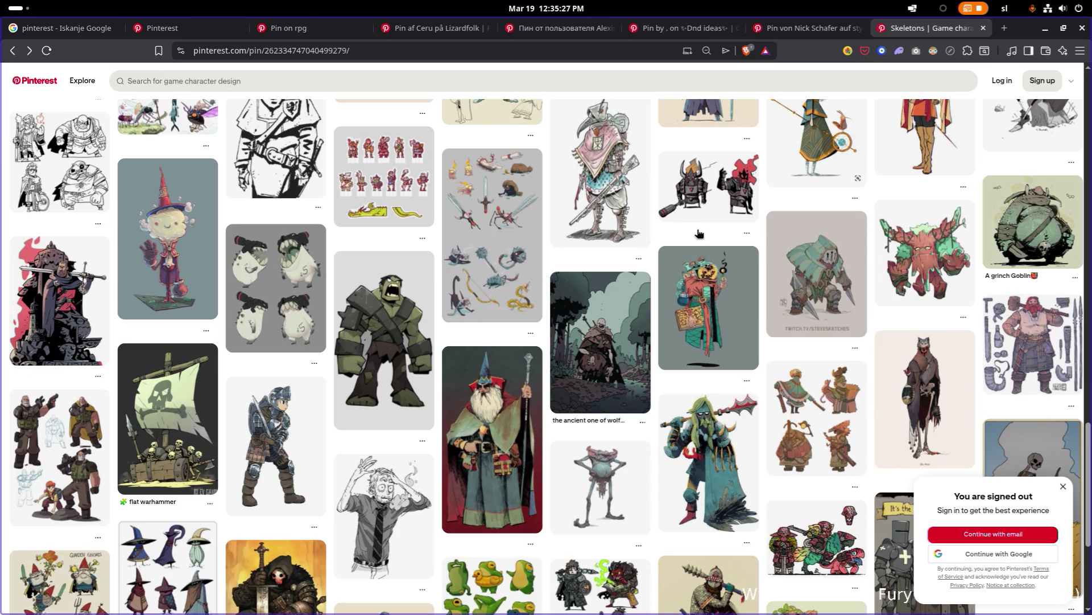
scroll(699, 234, down, 4)
scroll(748, 292, up, 2)
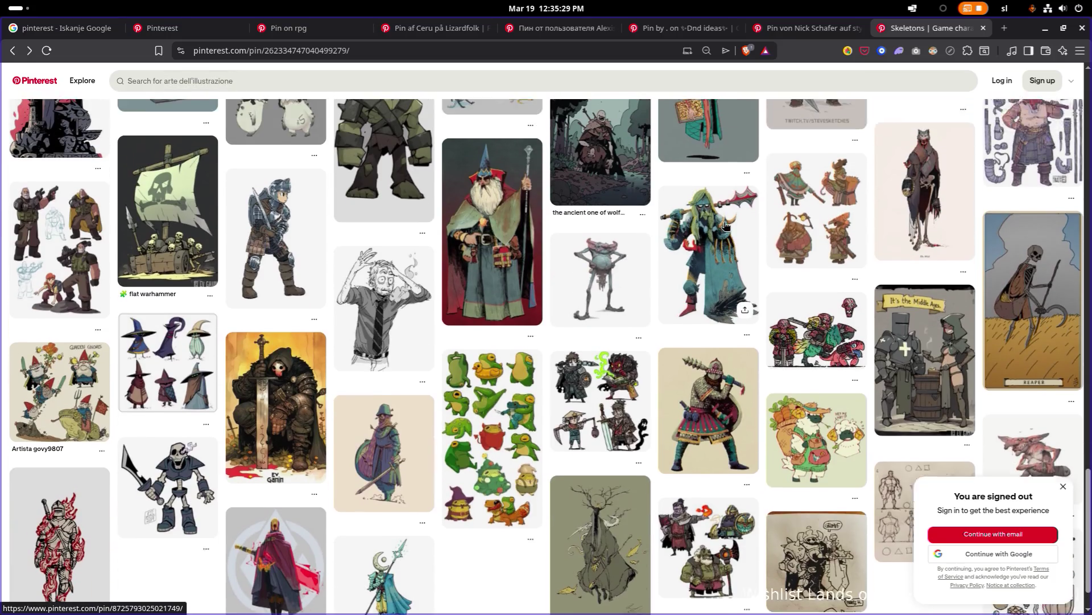
click(654, 52)
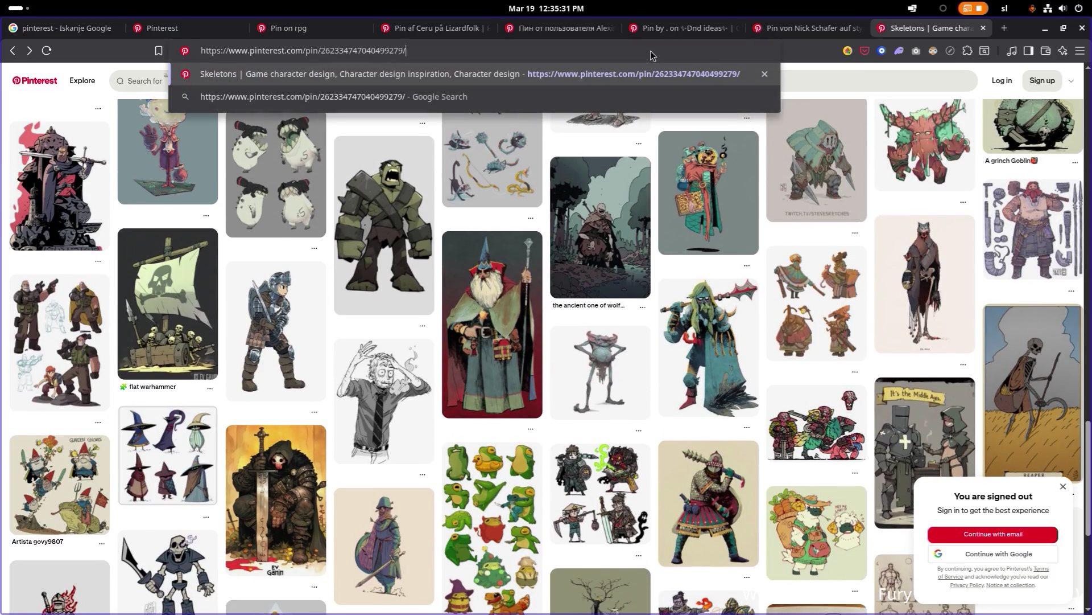
Reload the skeleton warriors pin, scroll to its related boards and back up to the image
key(Return)
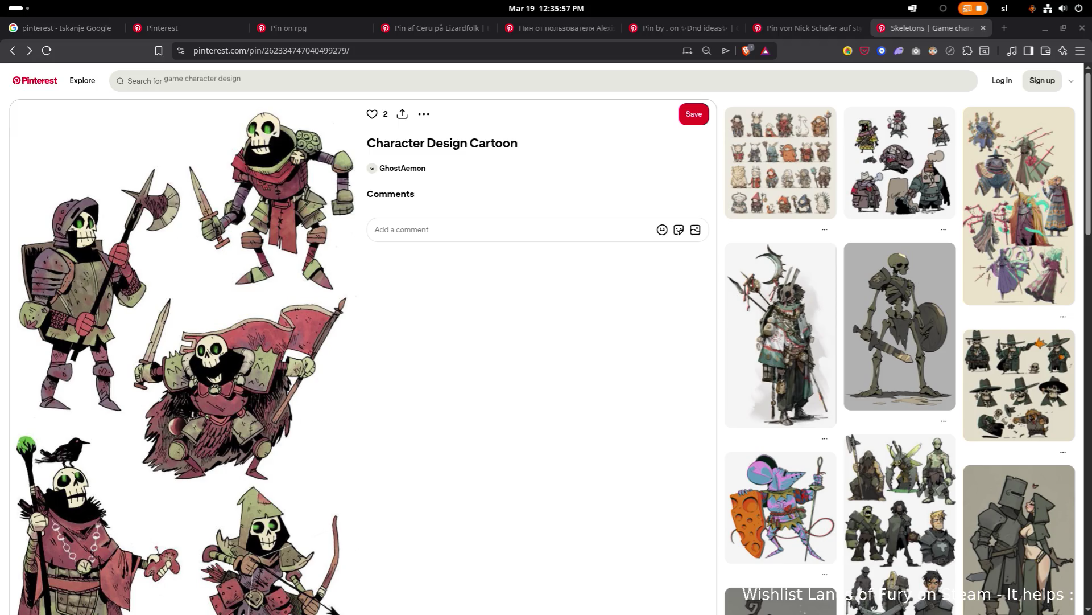
scroll(330, 171, down, 5)
scroll(331, 171, down, 3)
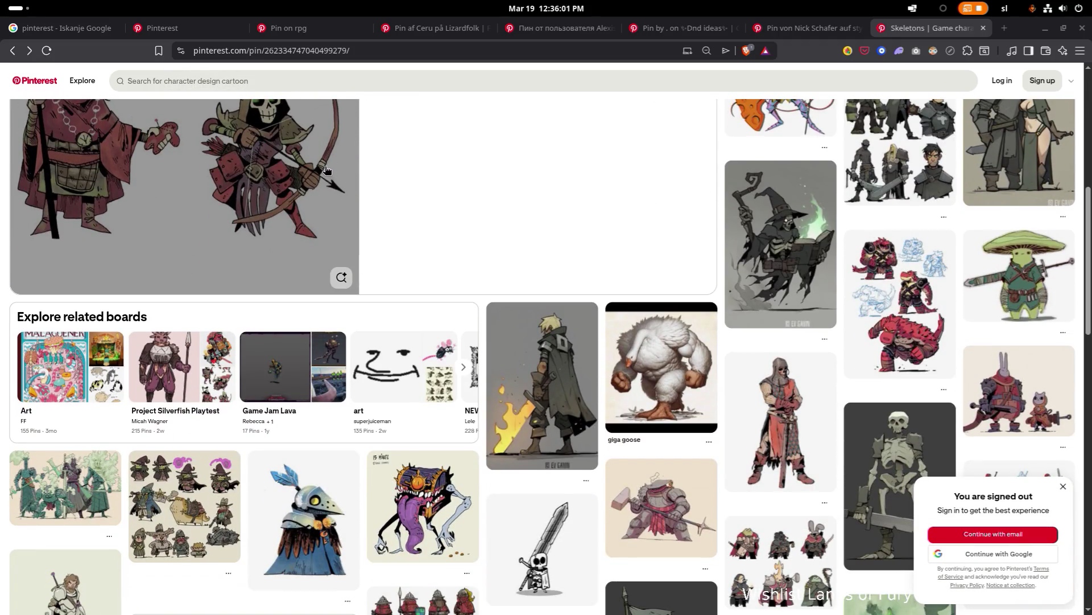
scroll(380, 167, up, 5)
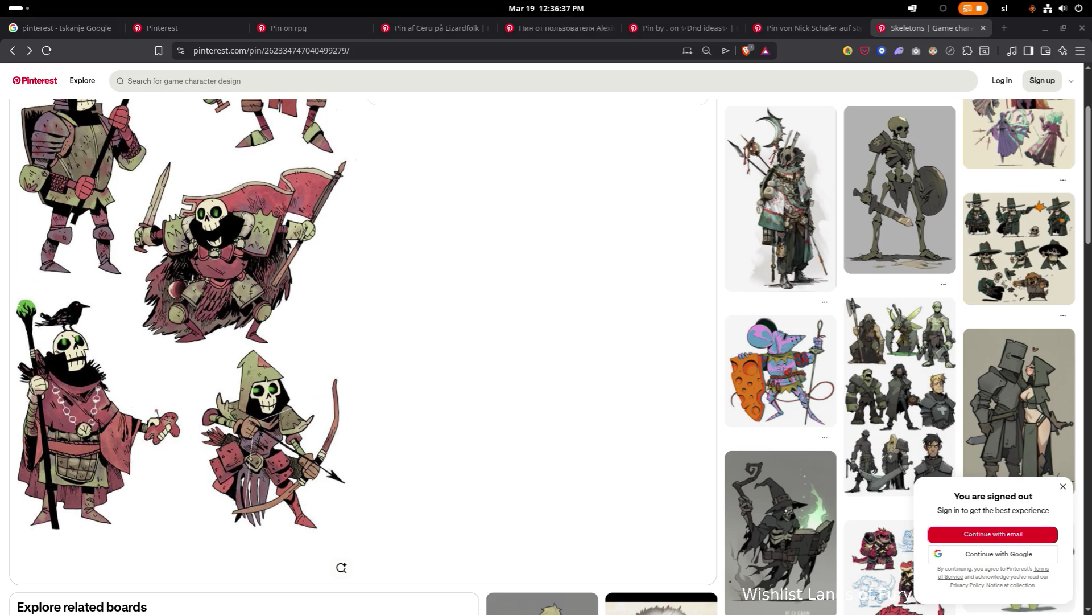
click(464, 51)
Load the pasted Kobold Poses pin and open its related How To Draw Kobolds pin
key(ctrl+v)
key(Return)
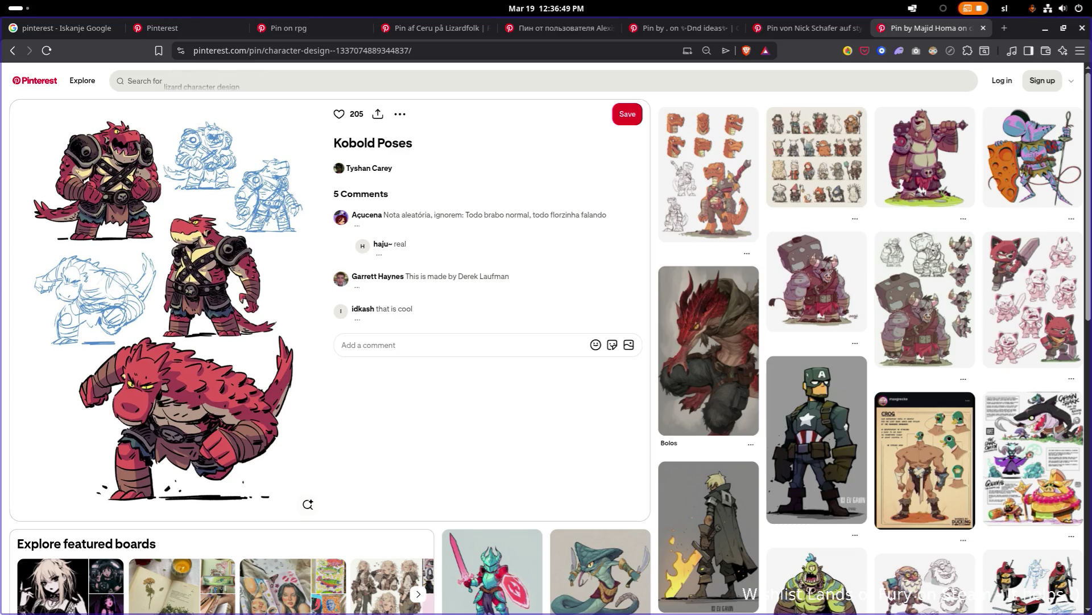
click(719, 173)
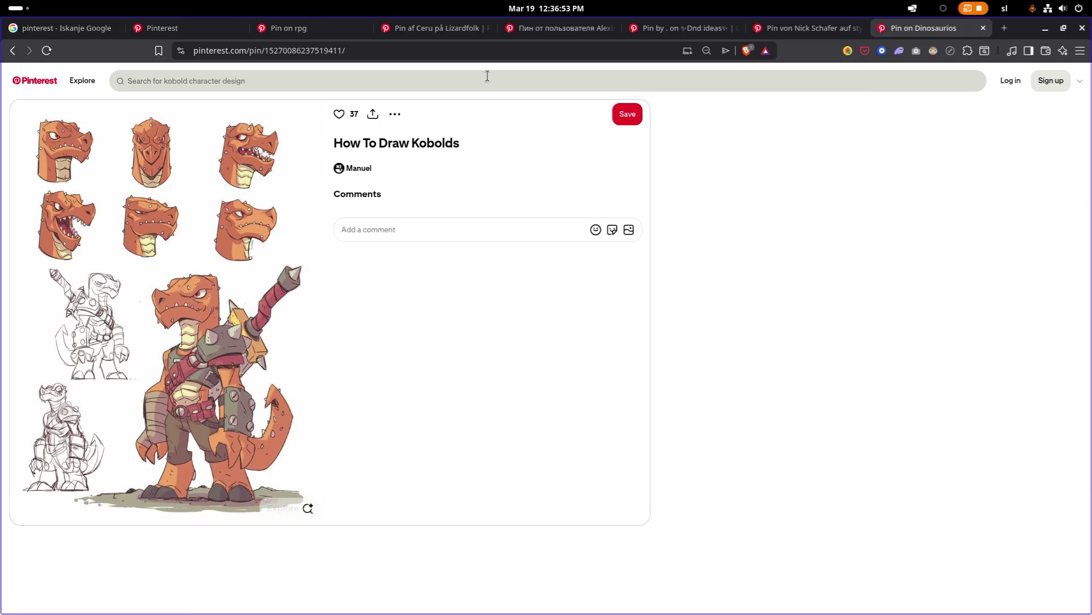
click(414, 50)
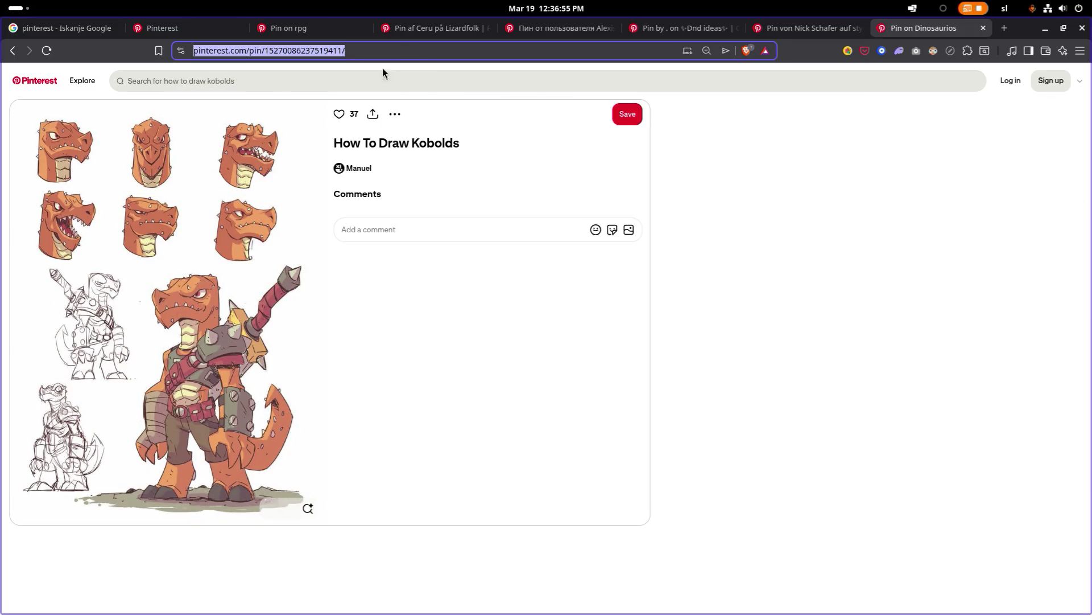
key(alt+Tab)
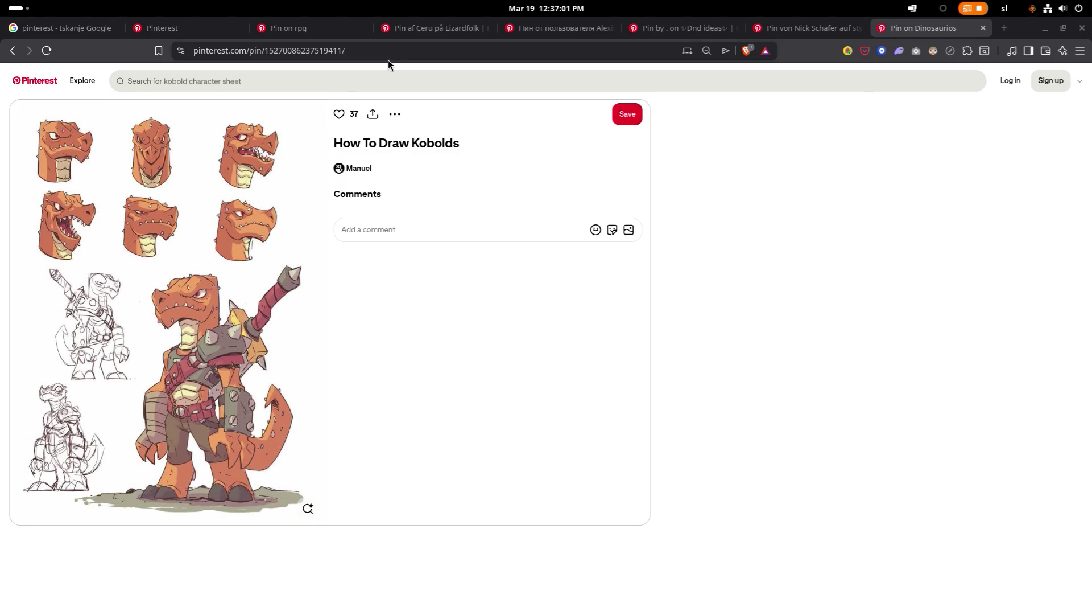
Load the Kobold Barbarian pin from a pasted link, then the Fan Character: Rezoth pin
click(391, 53)
key(ctrl+v)
key(Return)
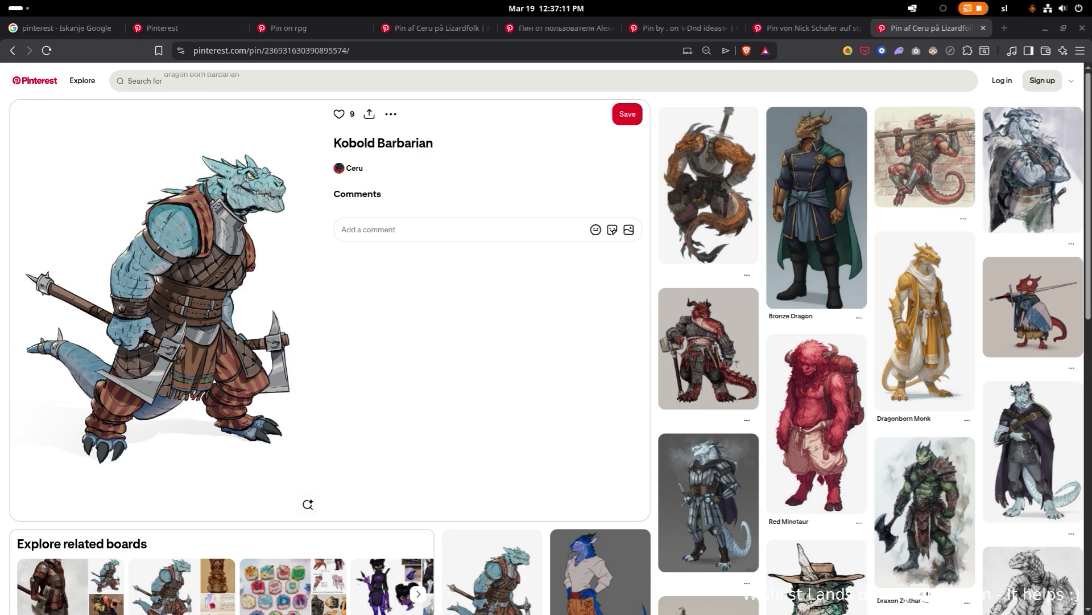
click(372, 55)
key(Return)
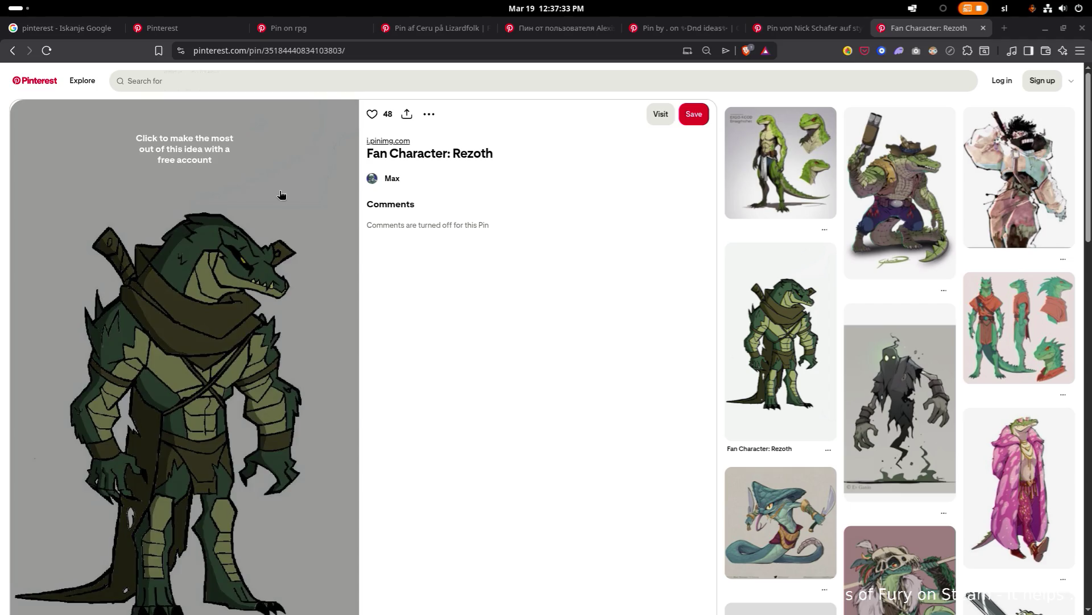
Load the pasted Knight Drawing Cartoon pin and open Rabbit Knight Art from its related pins
click(470, 51)
key(ctrl+v)
key(Return)
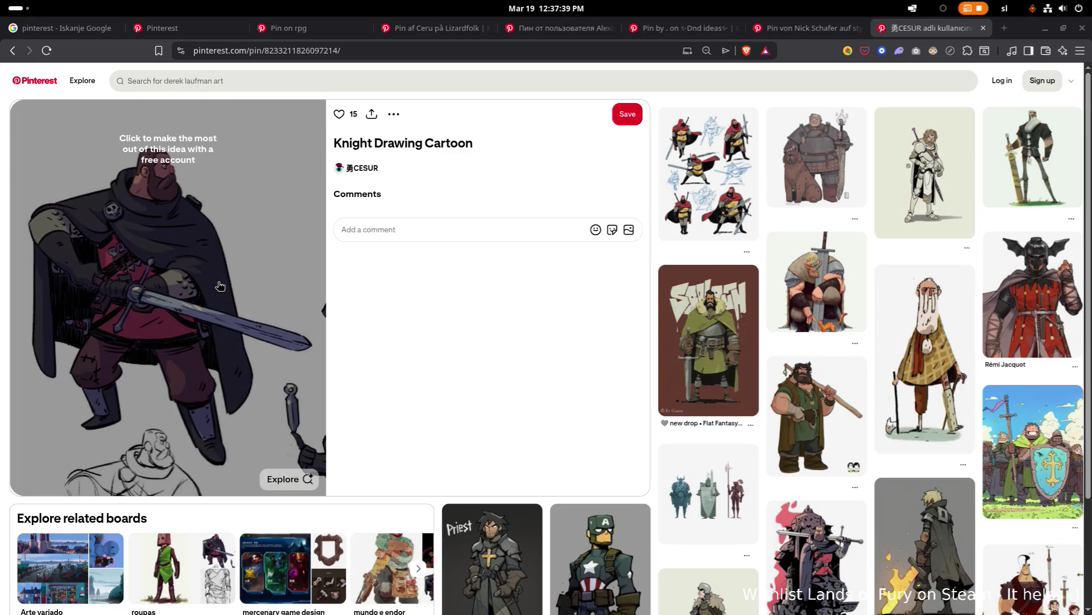
scroll(681, 219, down, 3)
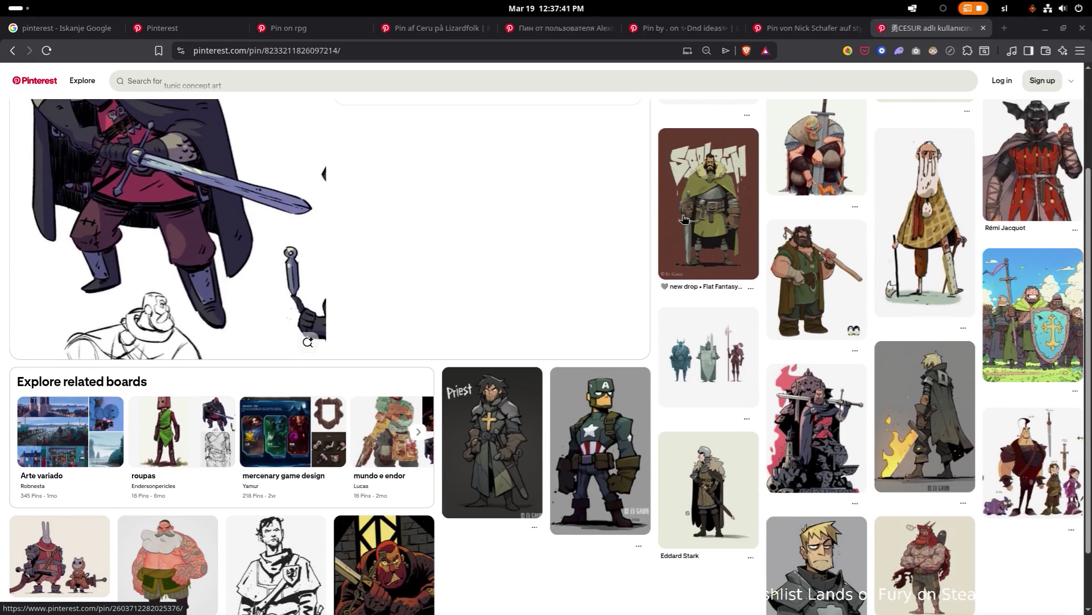
scroll(681, 218, down, 1)
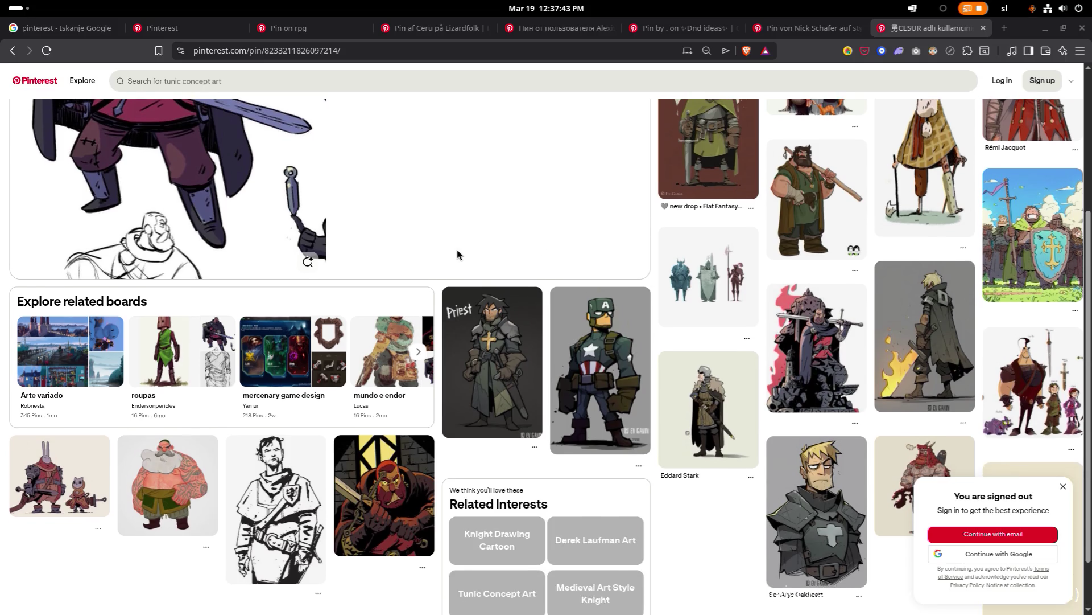
scroll(464, 250, down, 3)
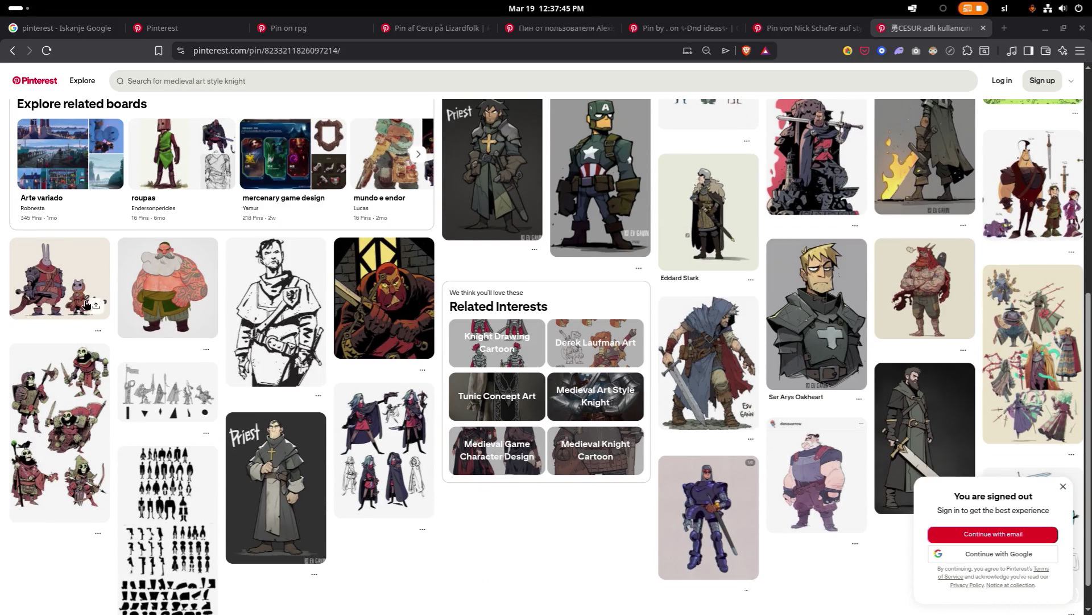
click(94, 298)
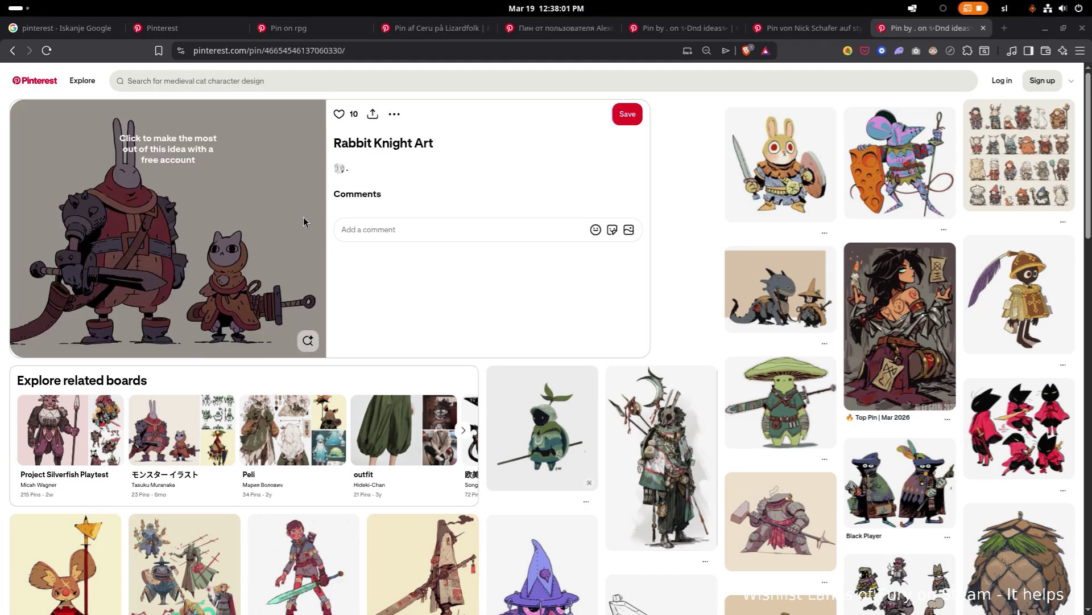
Search Google for the pasted lizardmen itch.io asset pack link
click(362, 50)
text(setting: https://lyaseek.itch.io/minifvillagers2/devlog/878496/lizardmen)
key(Return)
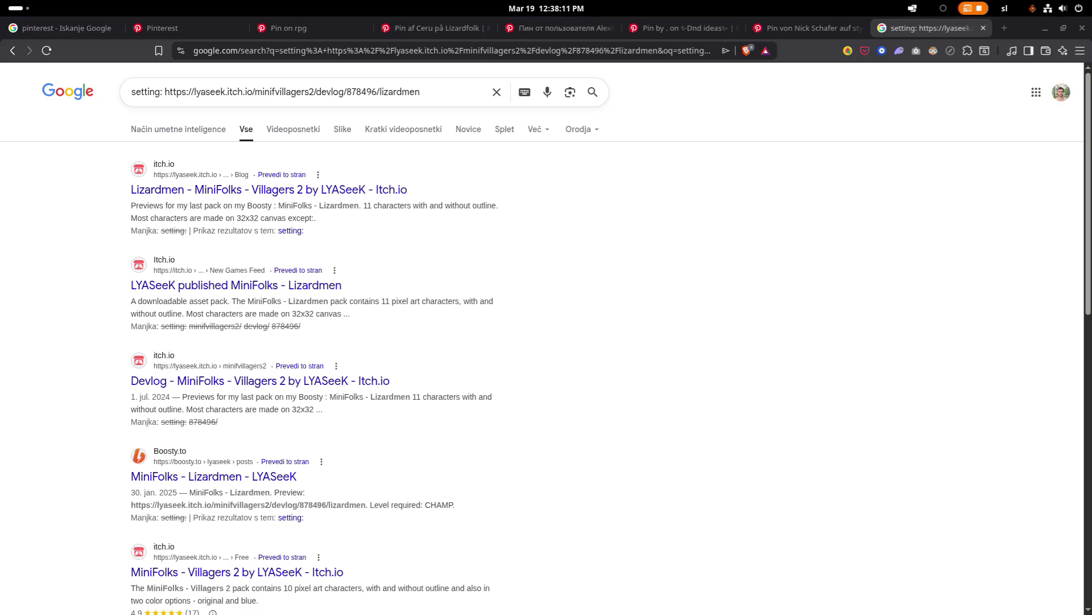
Load the pasted Kobold Barbarian pin, then the Fan Character: Rezoth pin
click(271, 50)
key(ctrl+v)
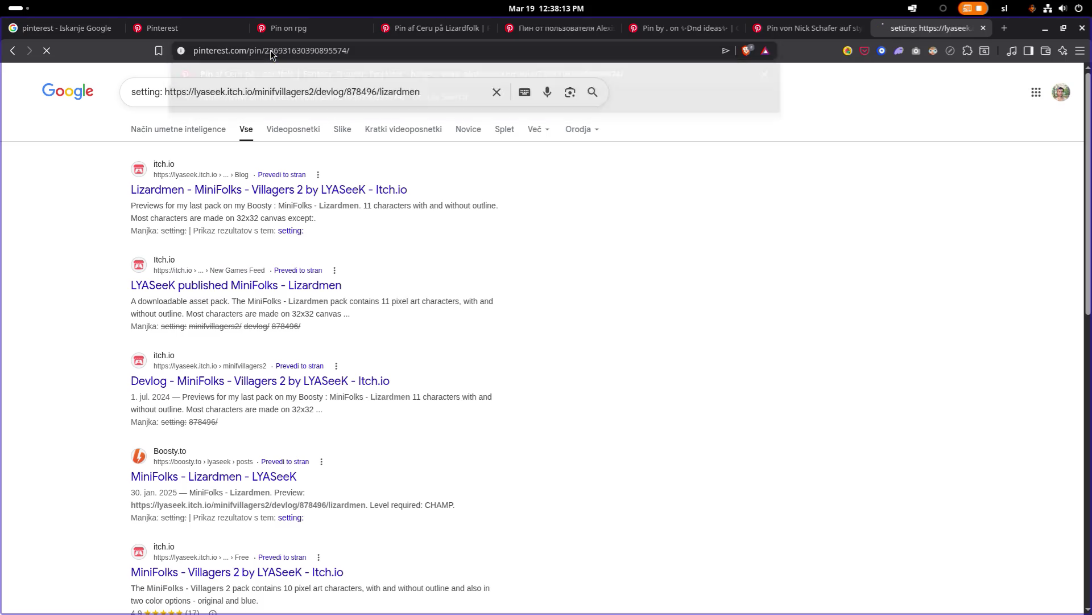
key(Return)
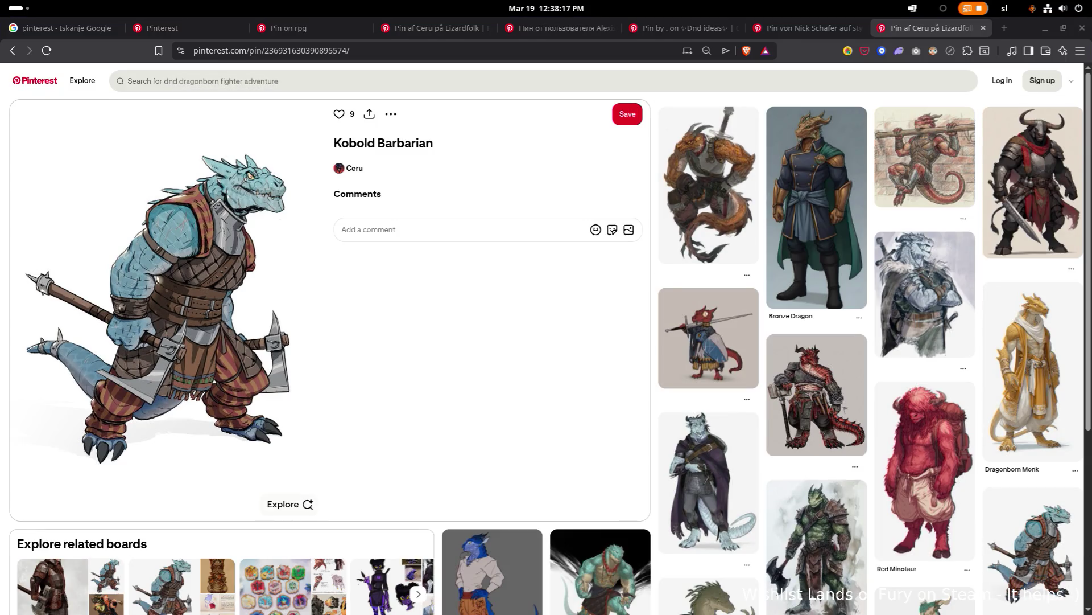
scroll(319, 170, down, 1)
click(452, 53)
key(ctrl+v)
key(Return)
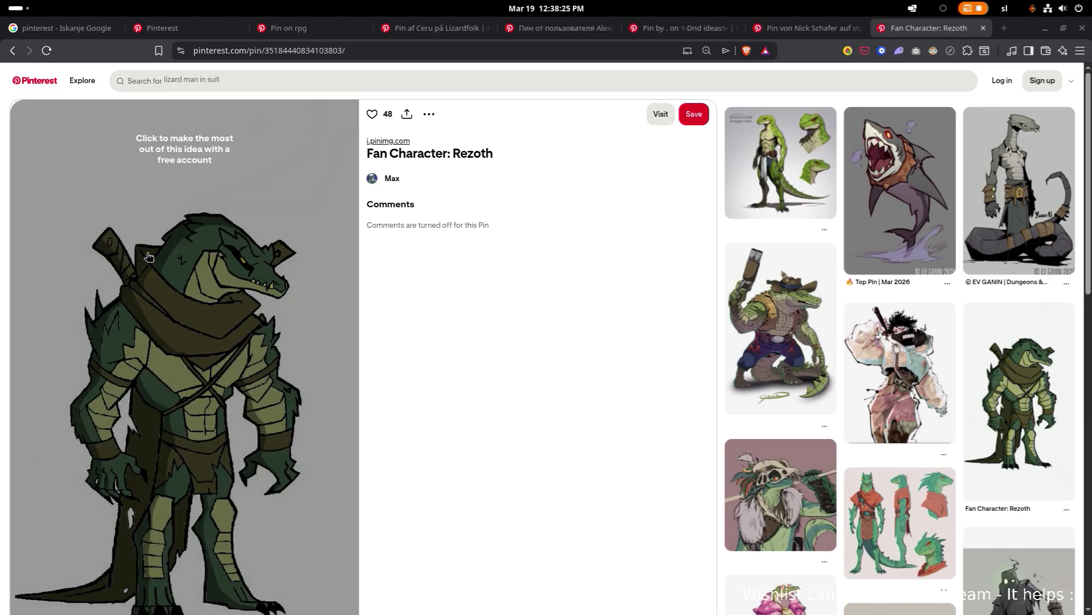
Load the pasted Sonic Iguana lizardfolk reference pin
scroll(182, 285, down, 1)
click(451, 52)
key(ctrl+v)
key(Return)
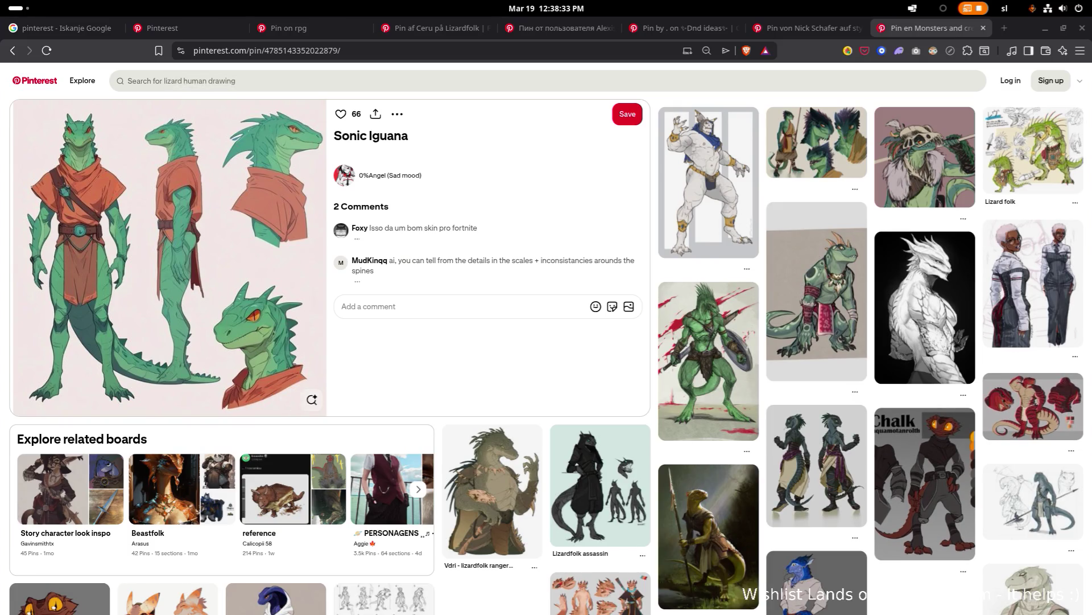
click(312, 52)
Load the Doflamingo Wallpaper lizardfolk pin, then another pasted pin link
key(ctrl+v)
key(Return)
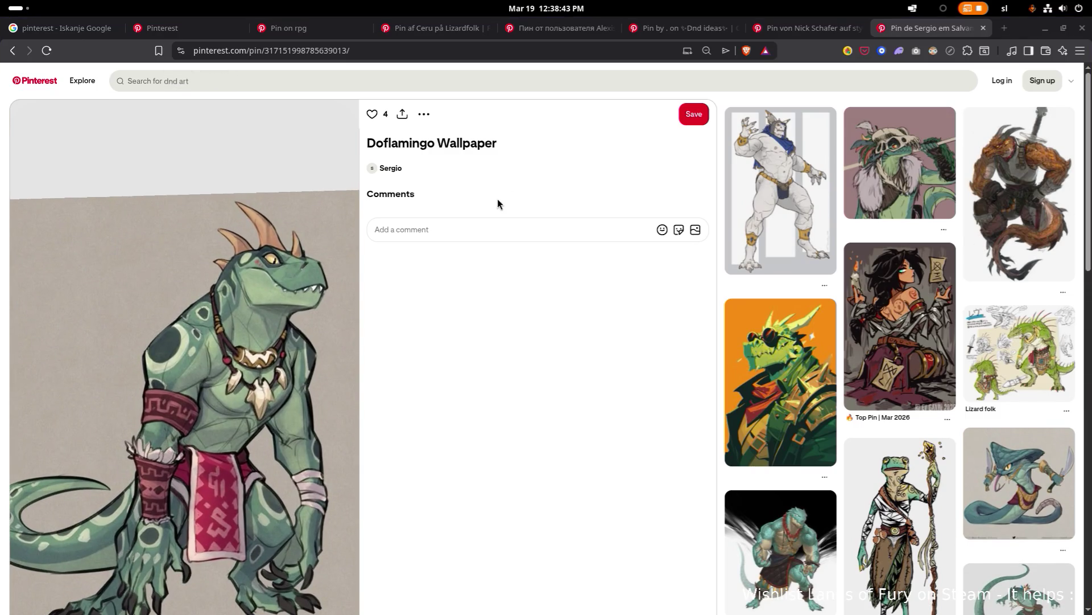
scroll(498, 204, down, 1)
click(517, 51)
key(ctrl+v)
key(Return)
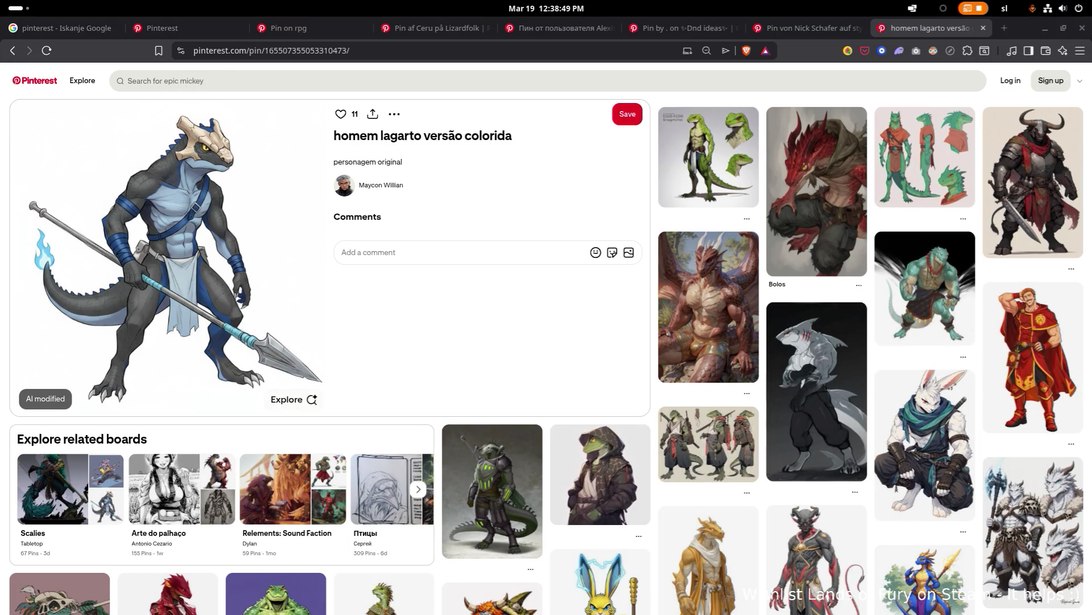
Load the Argonian Barbarian pin, then the Crocodile Fursona Base pin, from pasted links
key(ctrl+l)
key(ctrl+v)
key(Return)
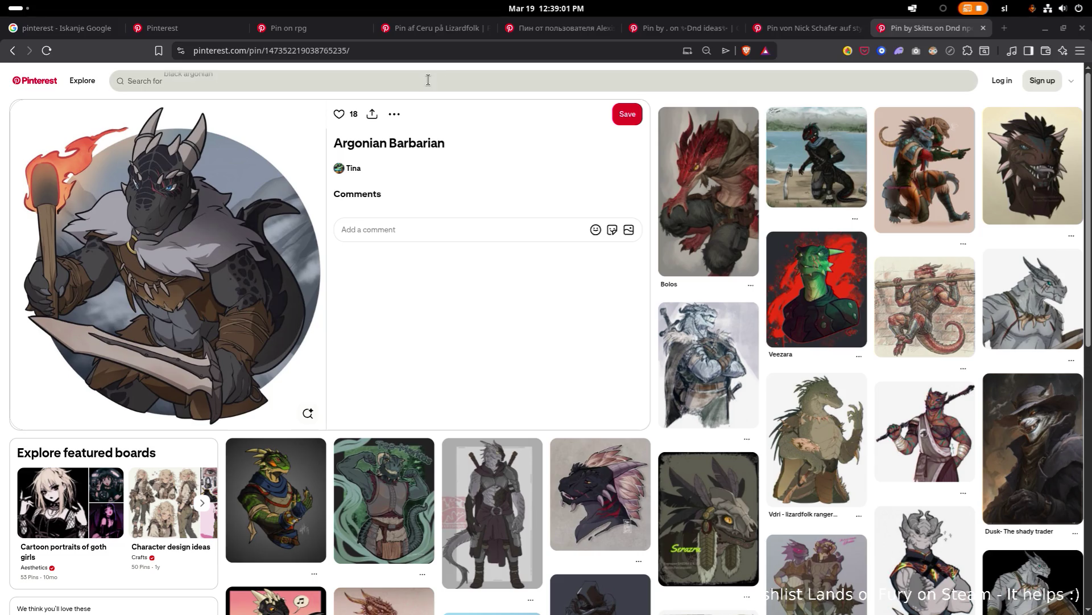
click(437, 56)
key(ctrl+v)
key(Return)
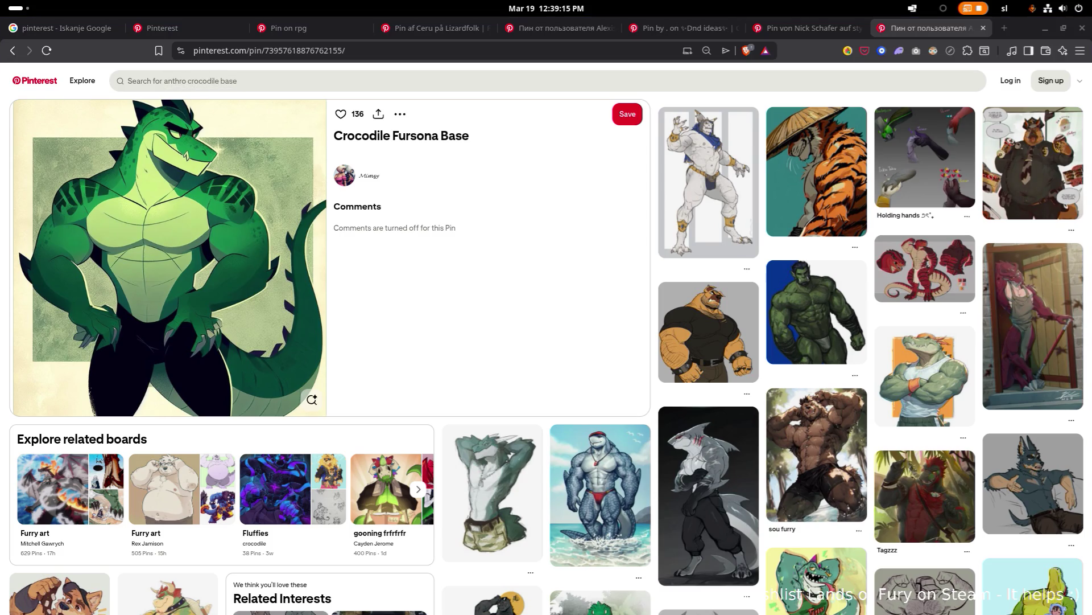
Load the pasted Kobold Poses pin link
click(414, 51)
key(ctrl+v)
key(Return)
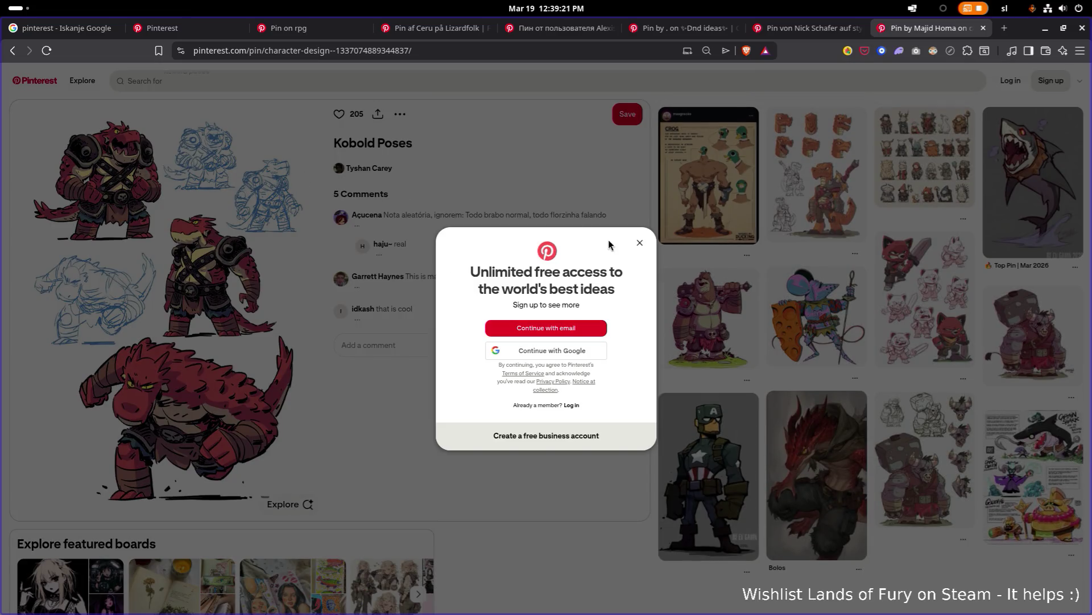
Dismiss the sign-up prompt and open the How To Draw Kobolds pin from its link
click(637, 241)
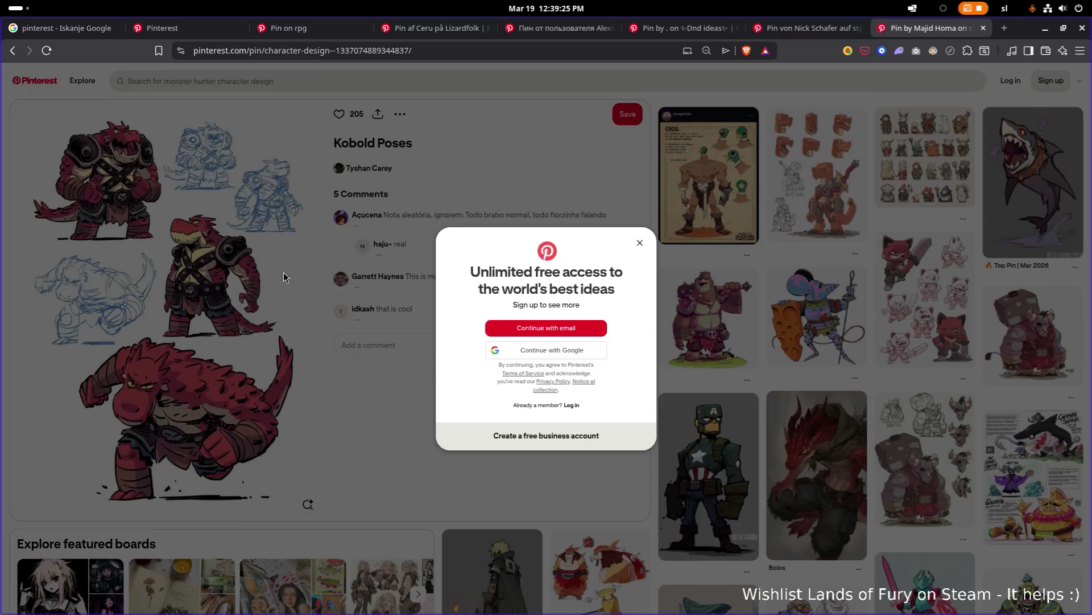
click(639, 243)
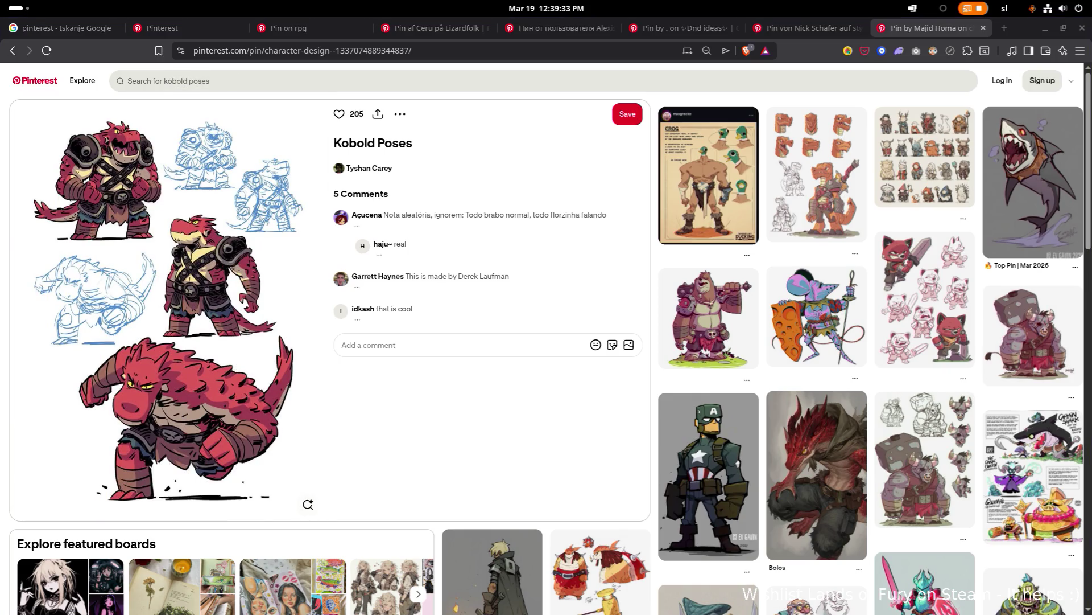
click(426, 54)
key(ctrl+v)
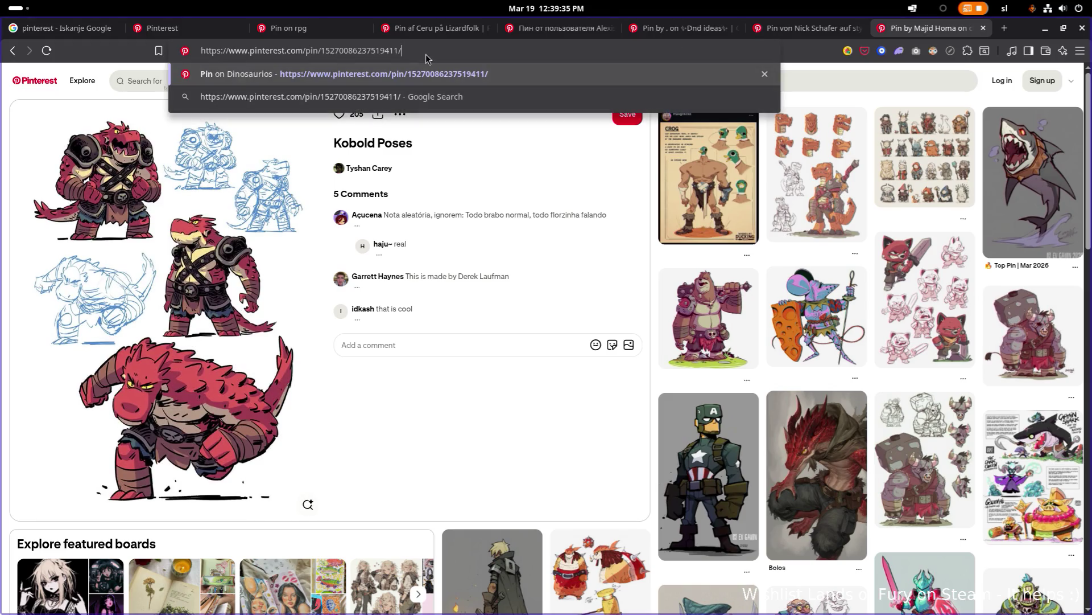
key(Return)
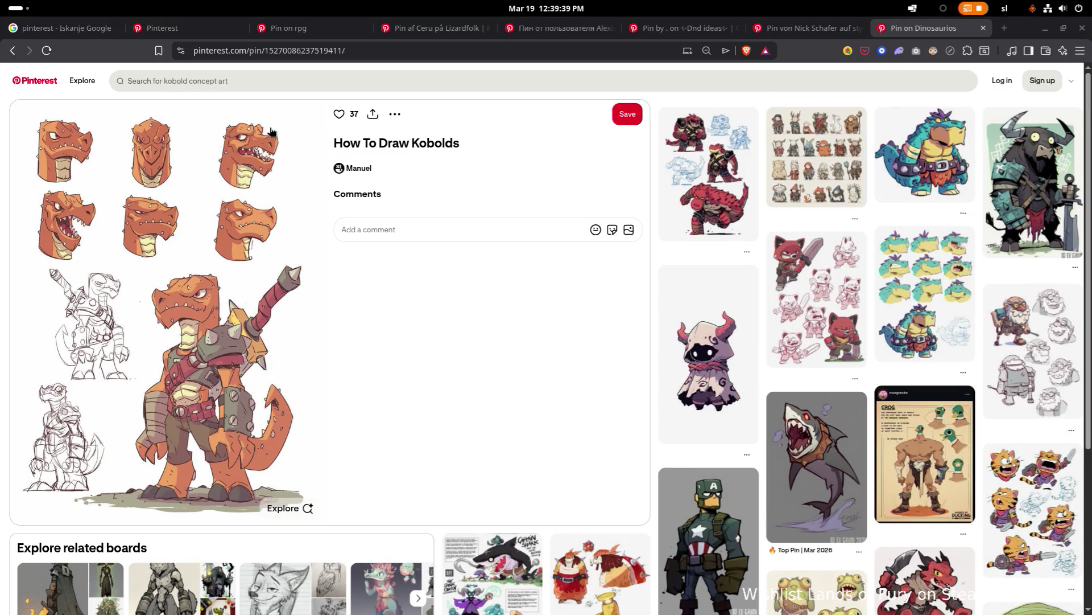
Revisit the Kobold Barbarian pin, then the Crocodile Fursona Base pin
click(361, 52)
key(ctrl+v)
key(Return)
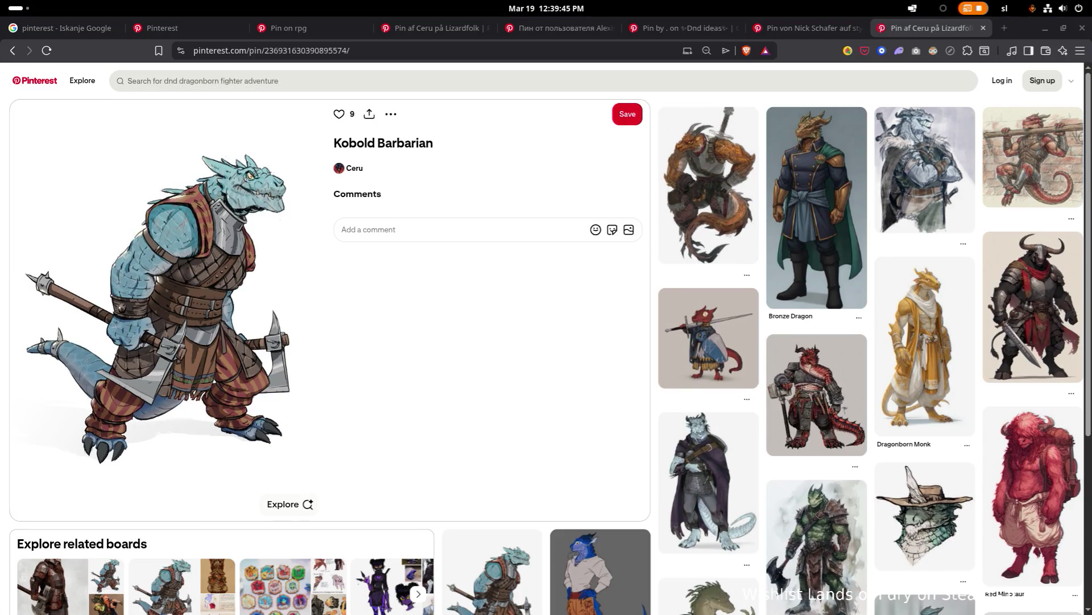
click(319, 51)
key(ctrl+v)
key(Return)
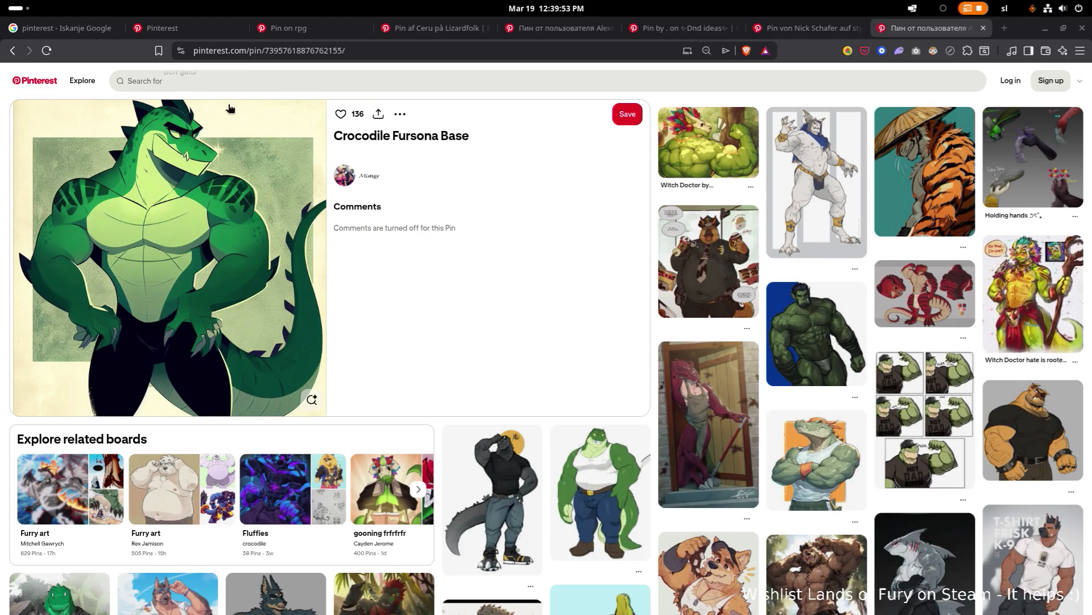
Return to the Kobold Barbarian pin, then go to the Knight Drawing Cartoon pin
click(344, 50)
key(ctrl+v)
key(Return)
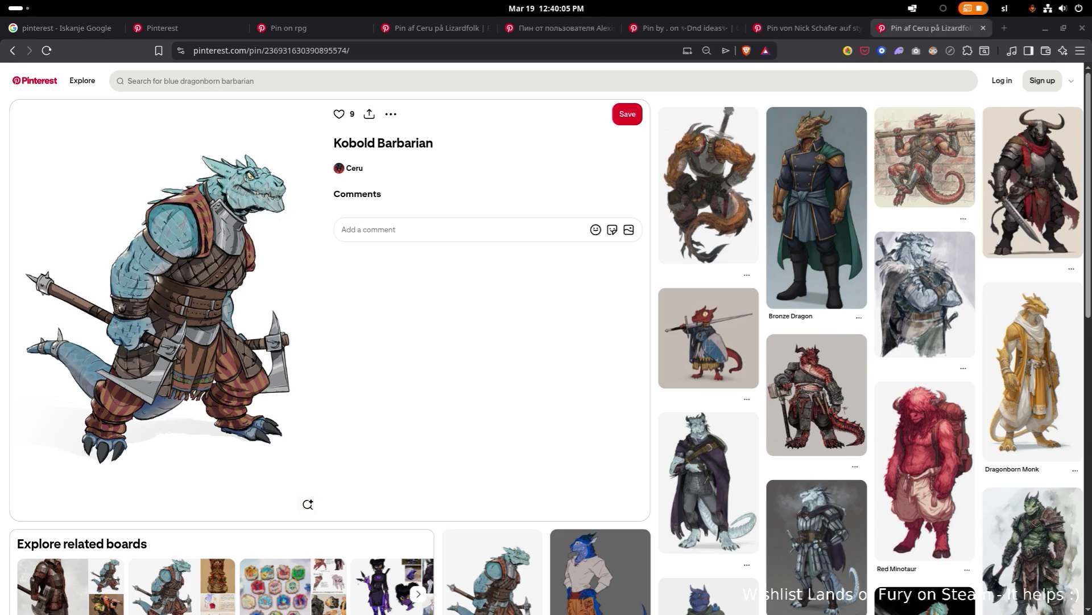
click(376, 55)
key(ctrl+v)
key(Return)
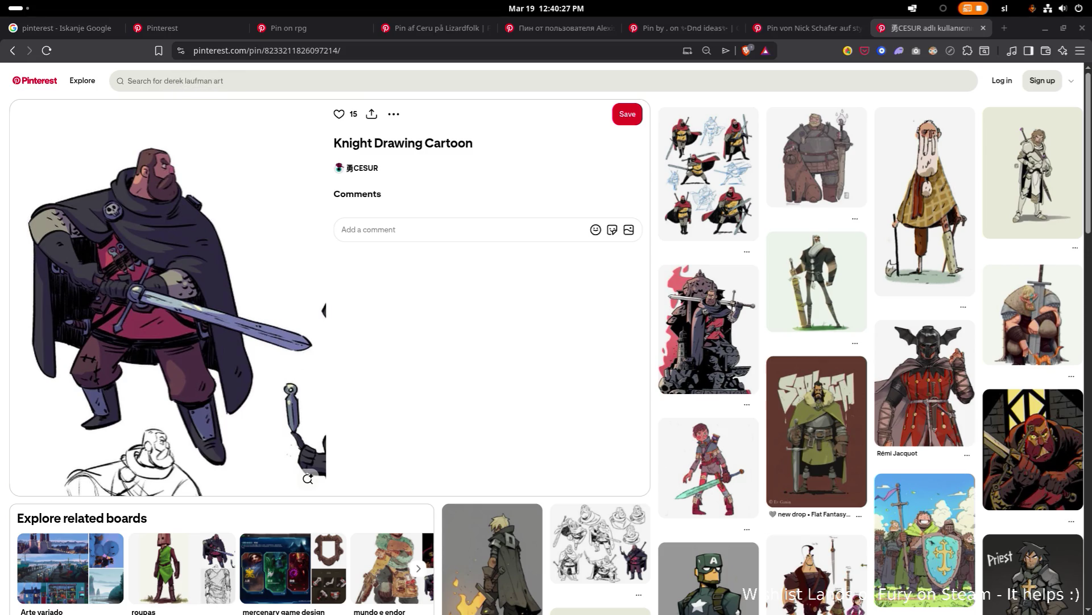
click(472, 53)
Open the skeleton Character Design Cartoon pin and browse related pins down to Vampire Lord and Rhino Beetle Knight
key(ctrl+v)
key(Return)
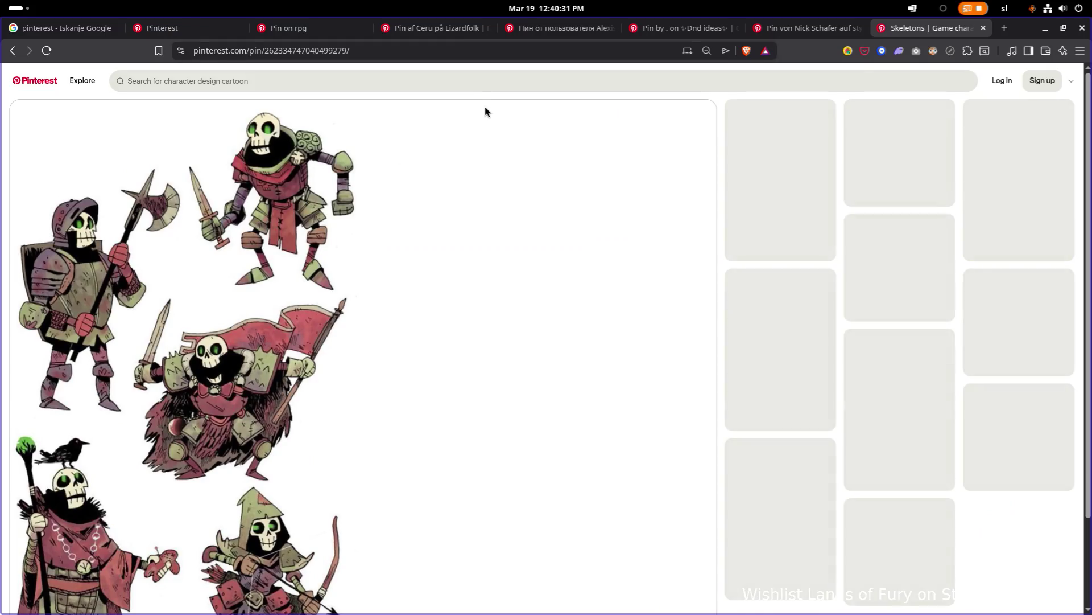
scroll(461, 141, down, 1)
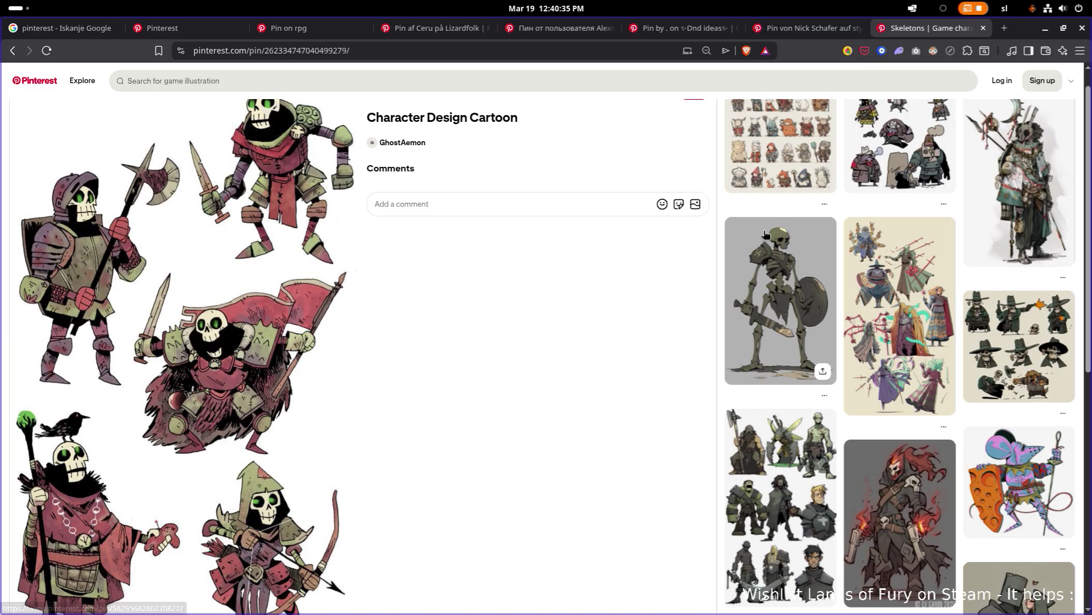
scroll(854, 230, down, 4)
scroll(877, 228, down, 2)
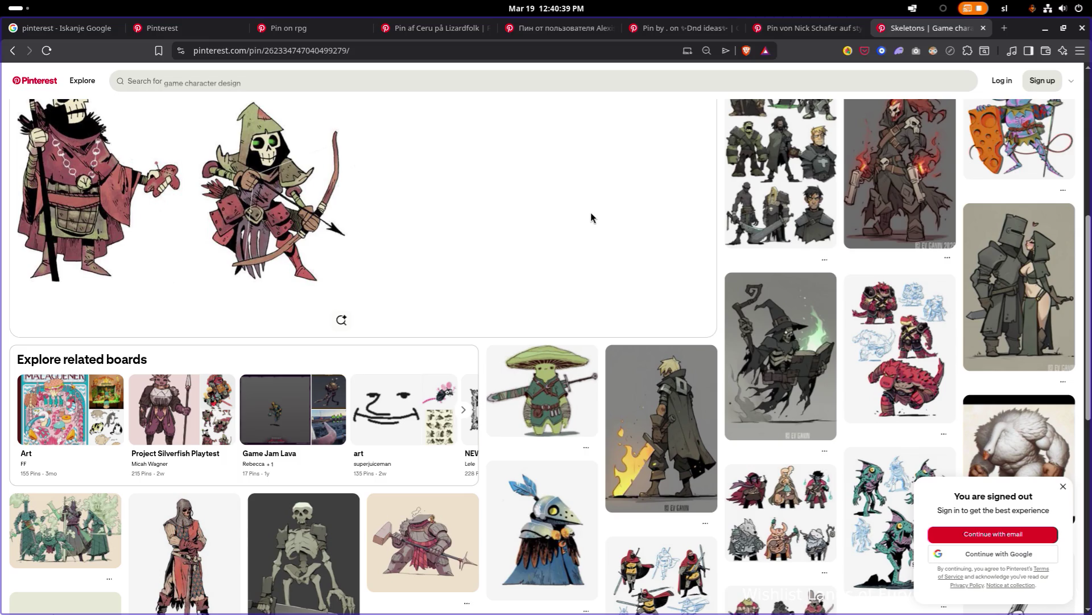
scroll(592, 215, down, 2)
scroll(592, 215, down, 2)
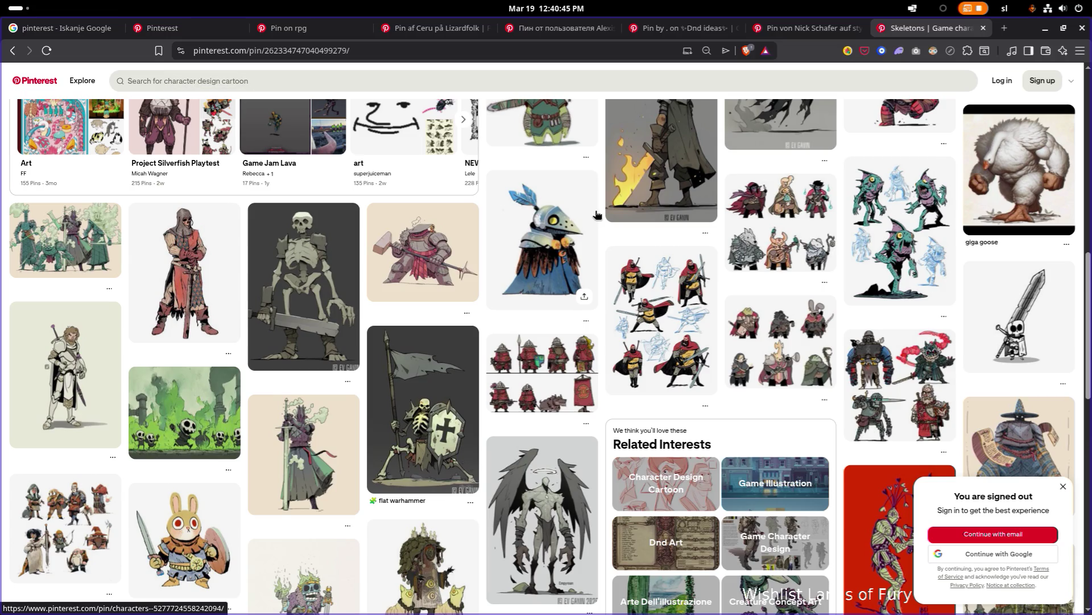
scroll(596, 214, down, 3)
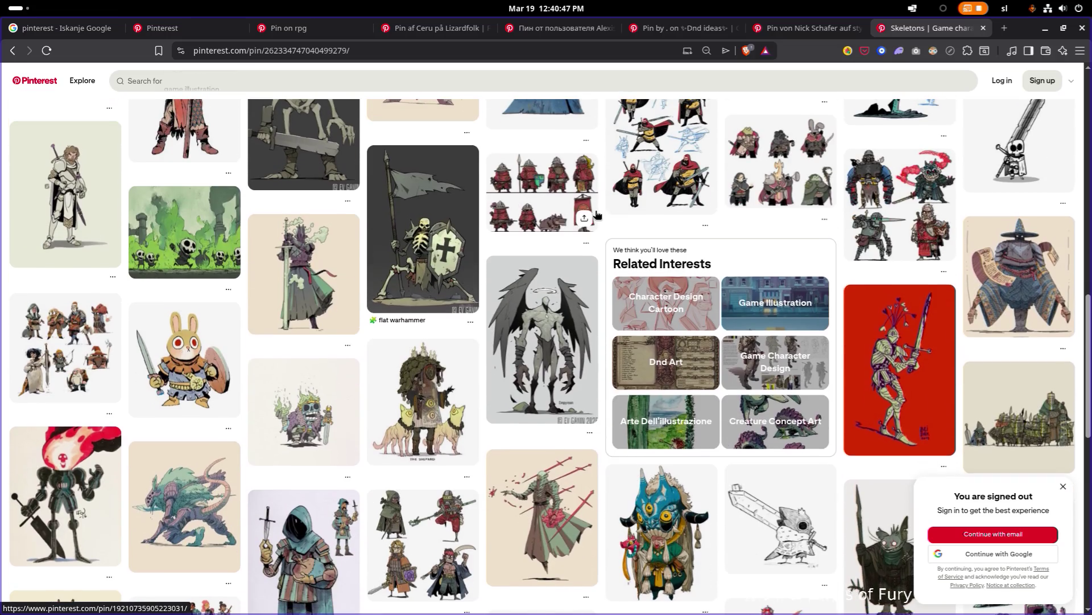
scroll(596, 215, down, 3)
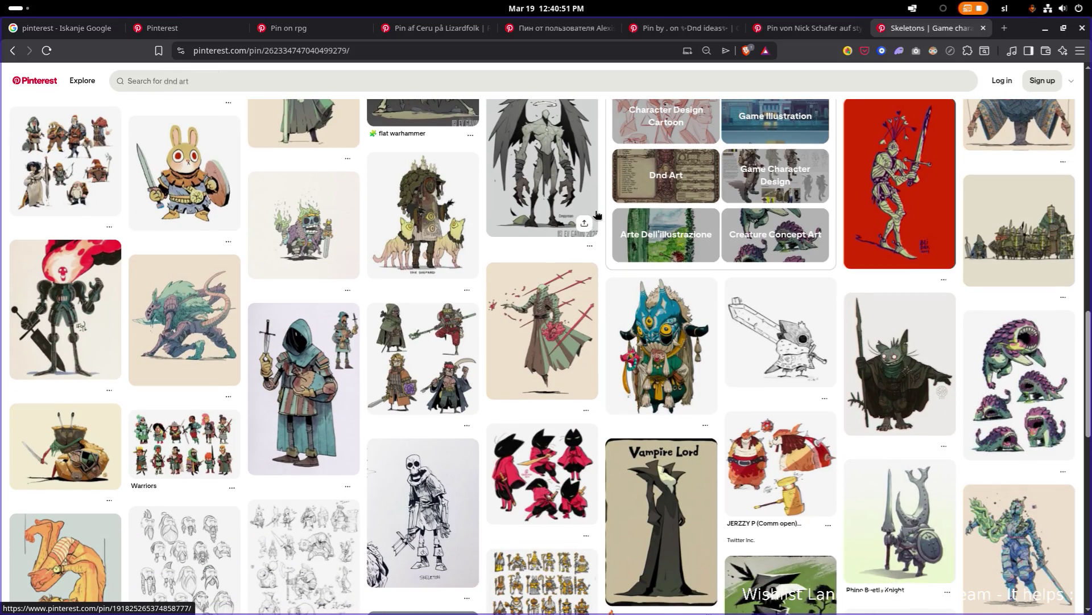
scroll(596, 214, down, 4)
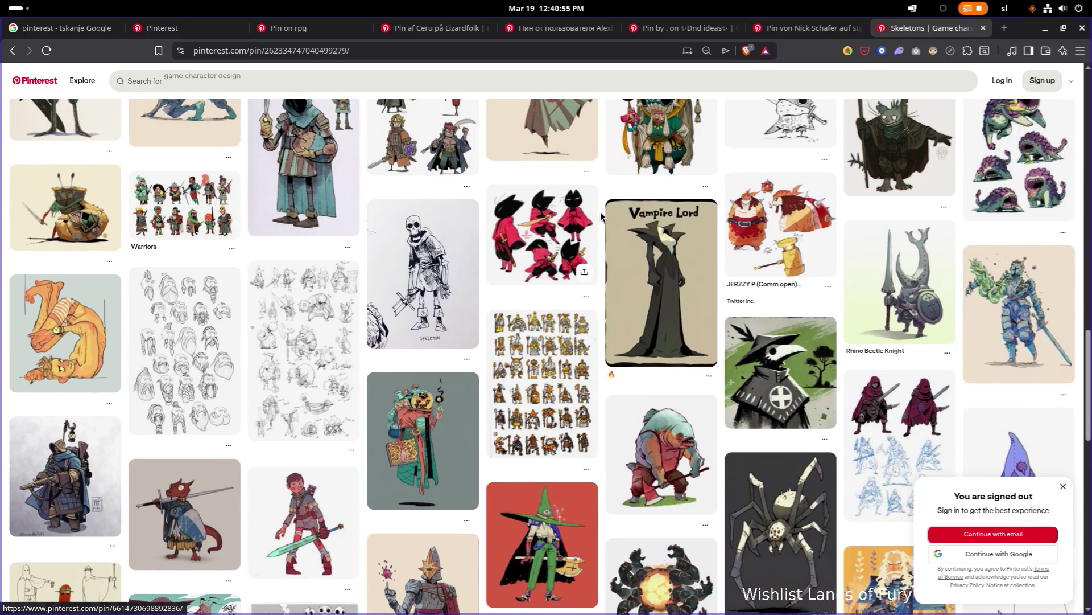
scroll(596, 215, down, 6)
scroll(580, 214, up, 1)
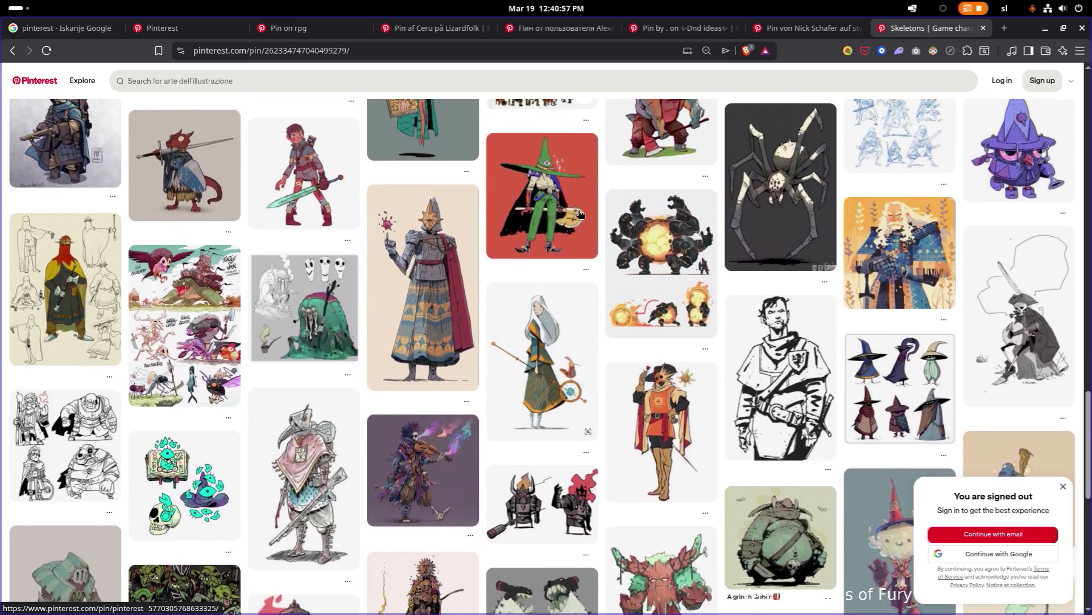
scroll(580, 214, down, 2)
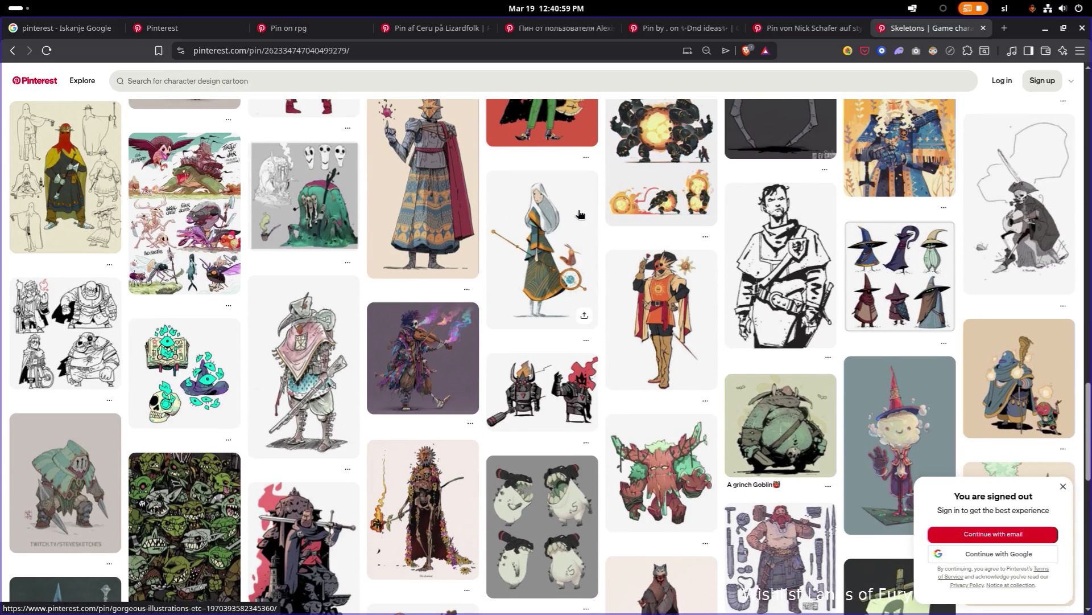
scroll(580, 214, down, 6)
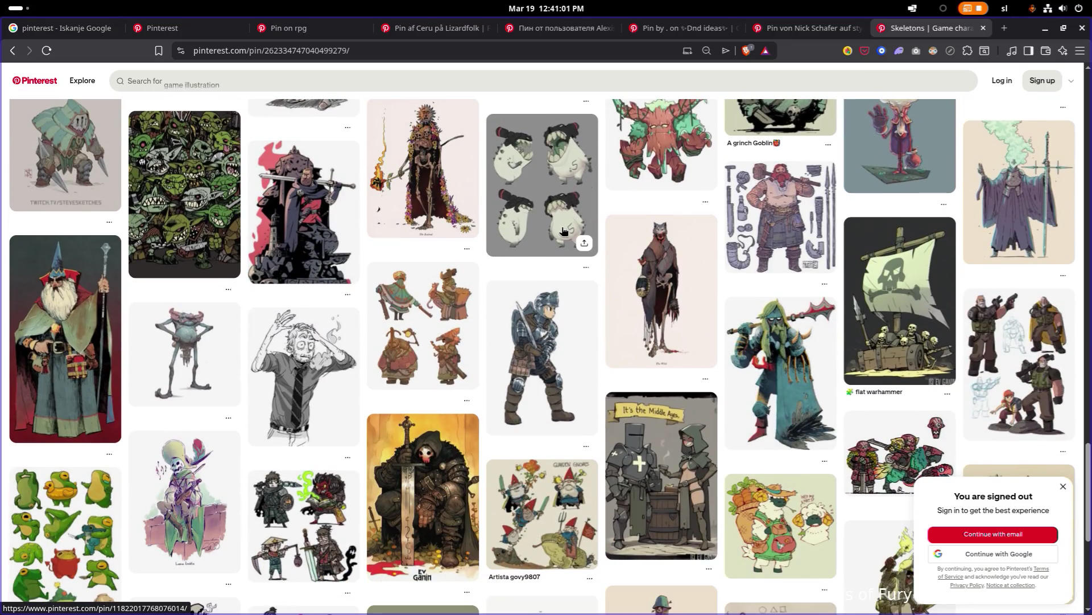
scroll(563, 230, down, 2)
scroll(561, 242, down, 4)
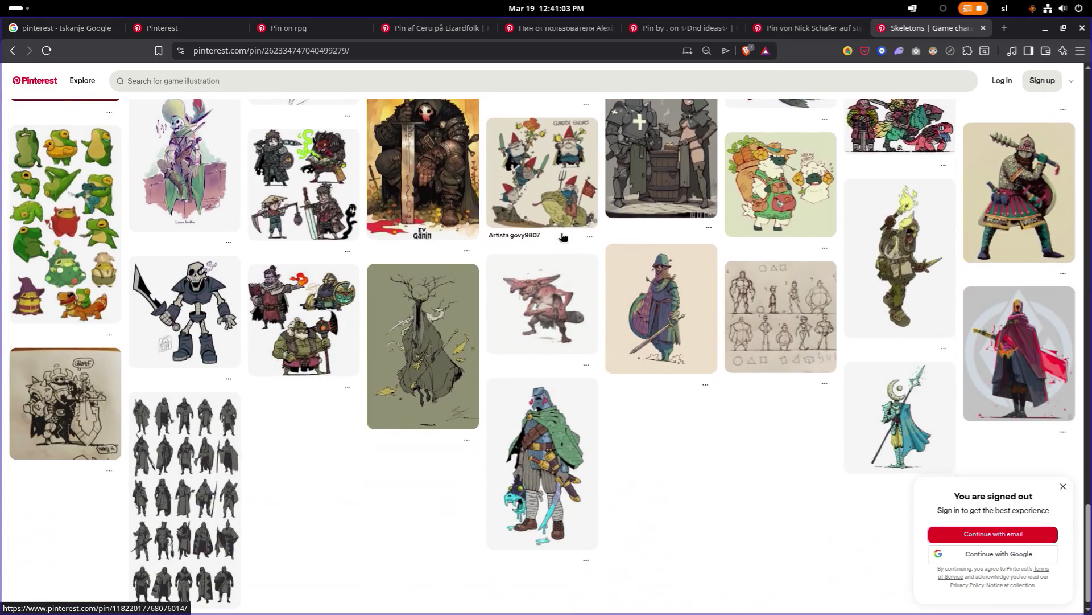
scroll(558, 254, up, 4)
scroll(557, 254, up, 15)
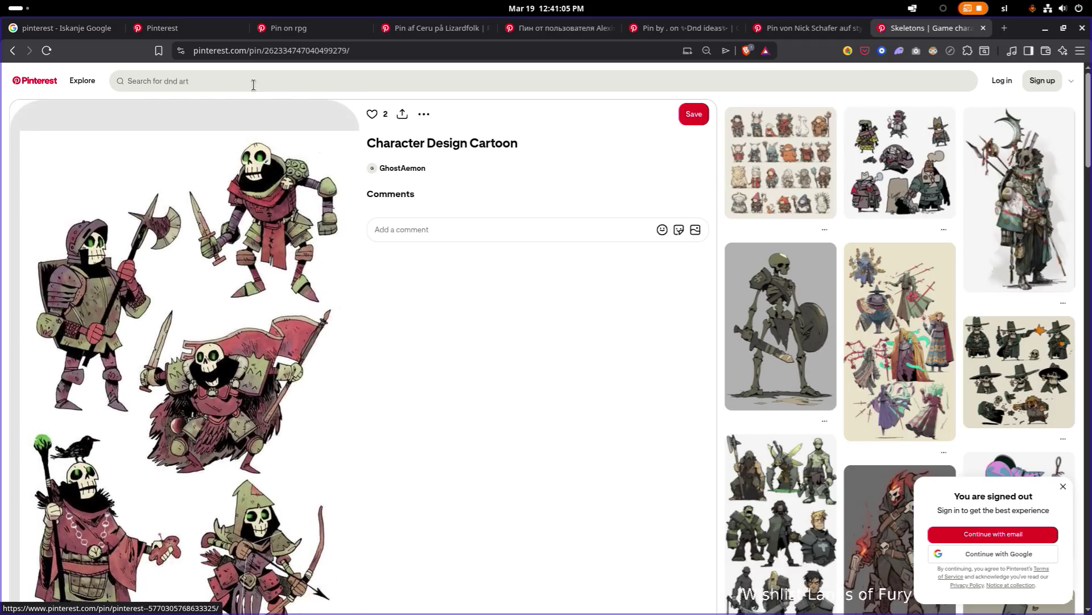
click(255, 82)
text(lich un)
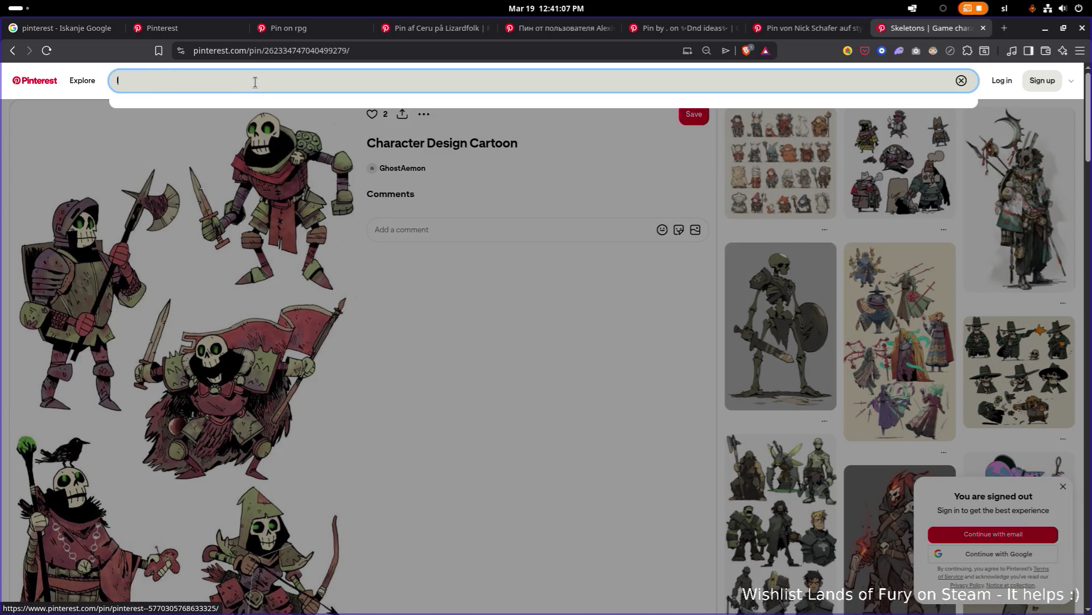
text(dead)
key(Return)
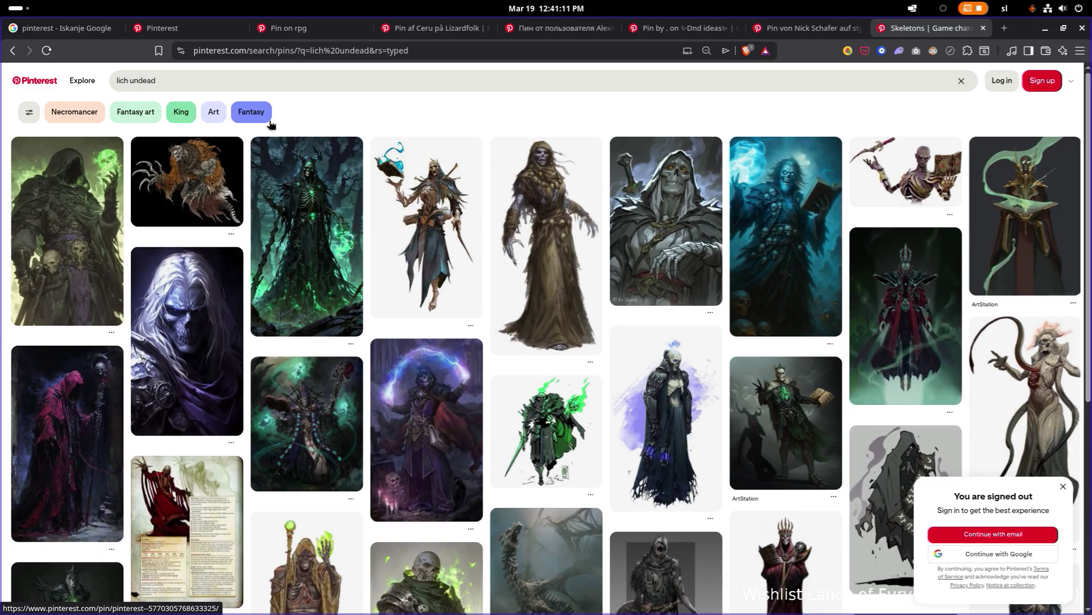
click(351, 75)
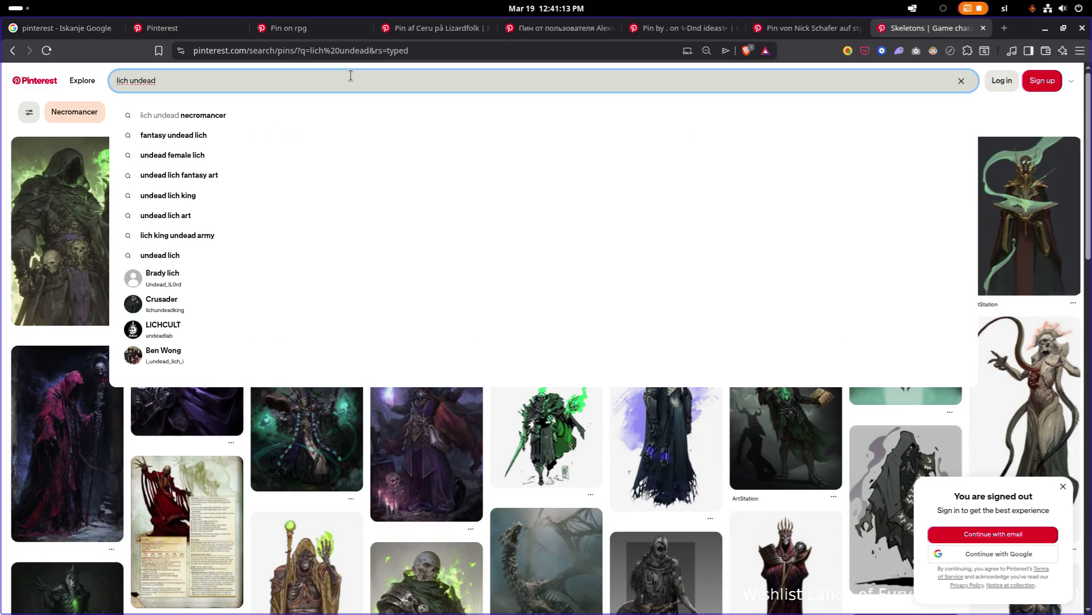
text(toon)
key(Return)
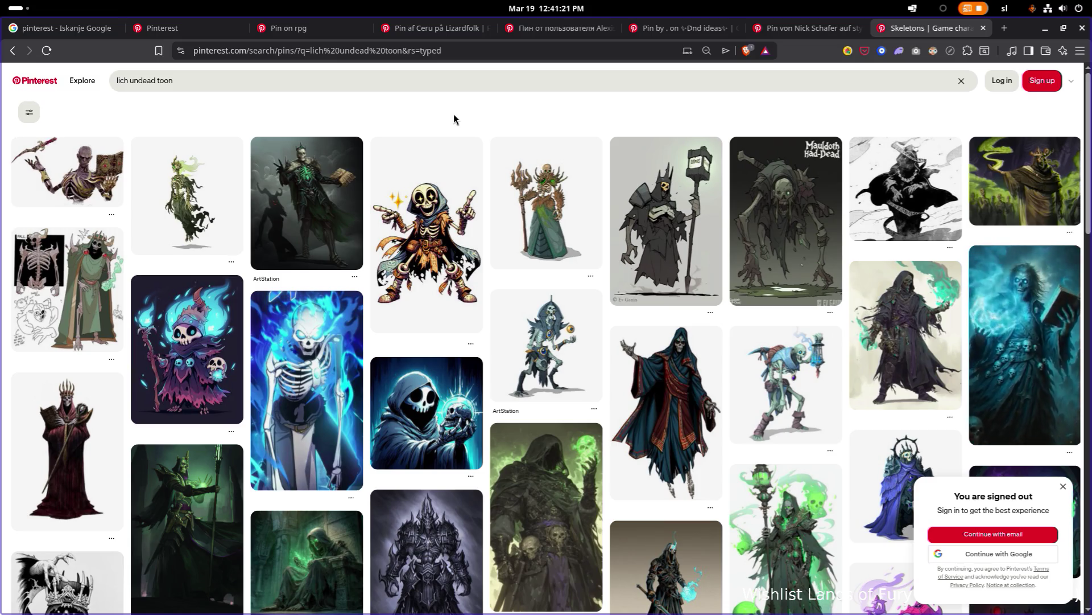
scroll(454, 119, down, 3)
scroll(454, 119, down, 7)
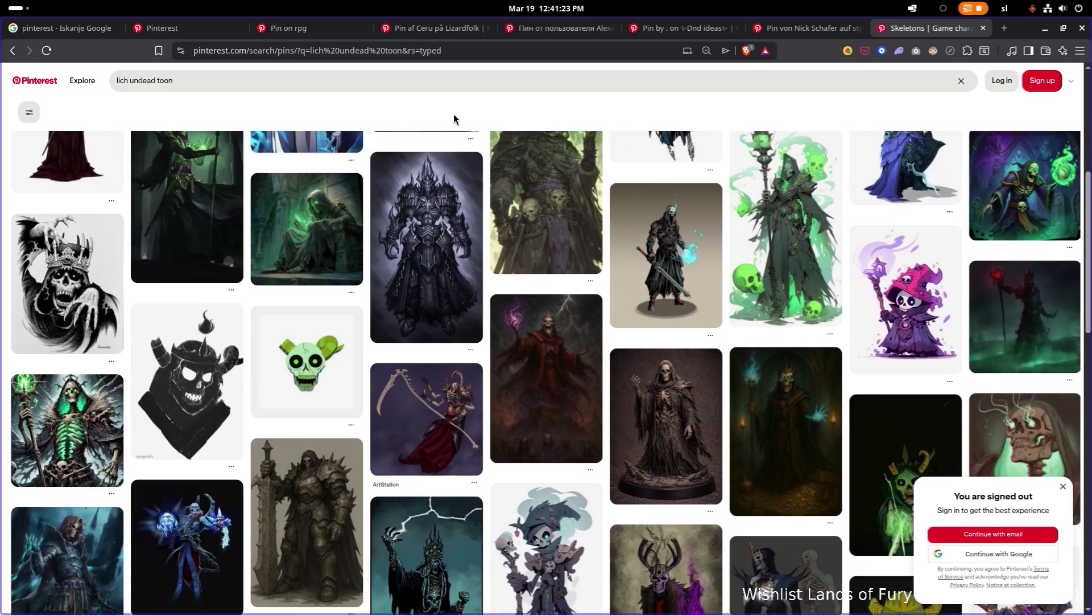
scroll(453, 119, down, 3)
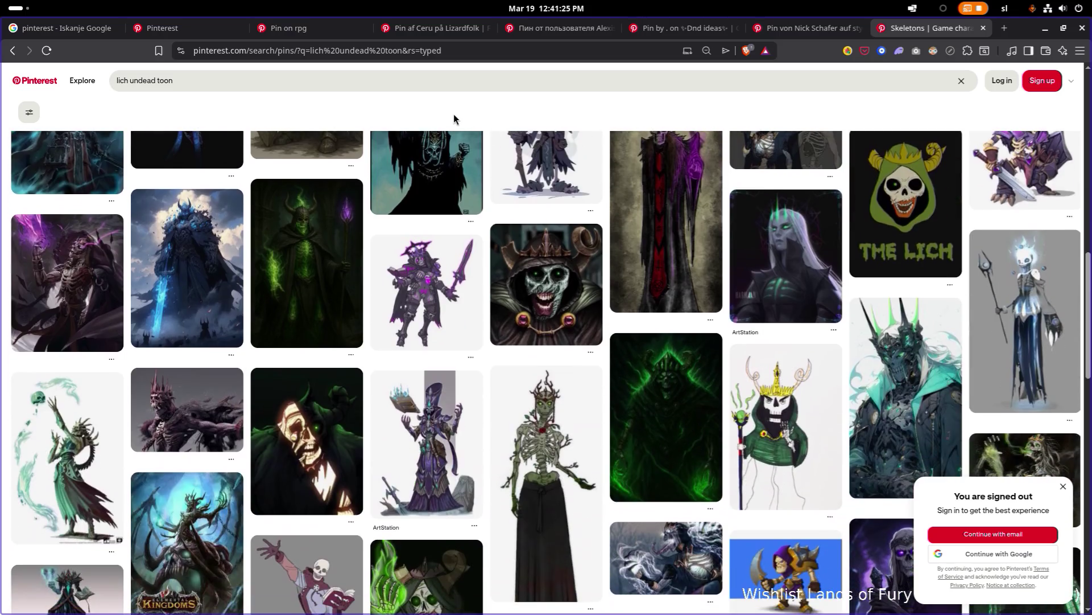
scroll(453, 119, down, 6)
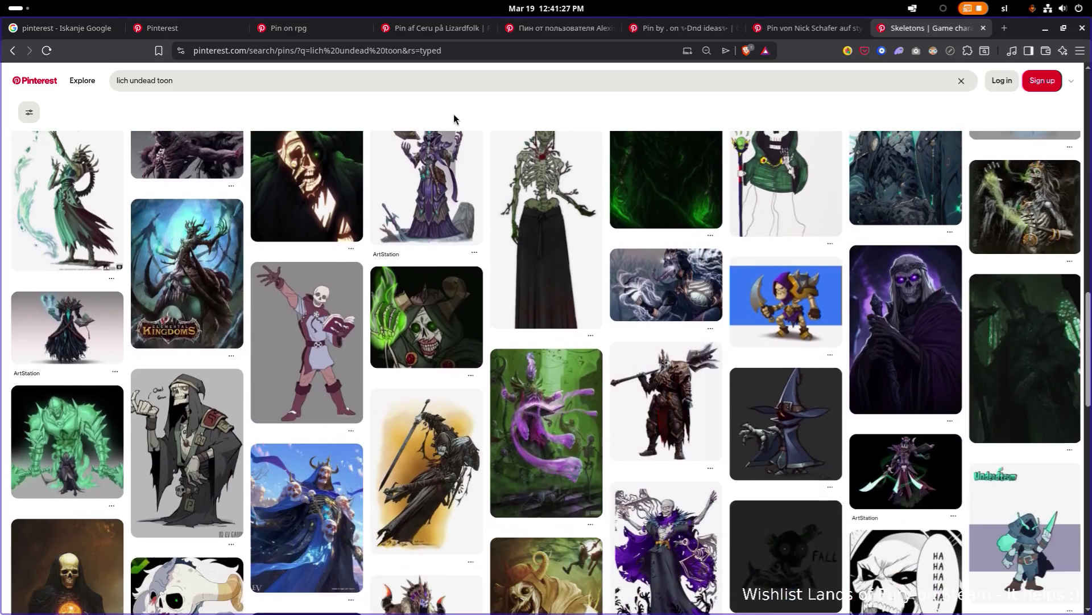
scroll(454, 119, down, 10)
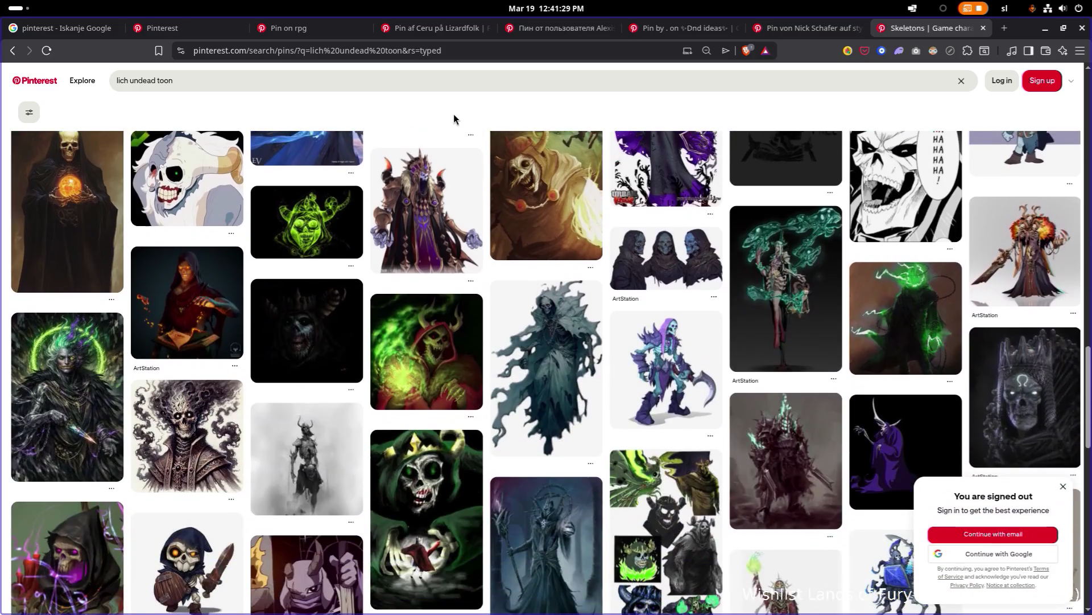
scroll(454, 118, down, 15)
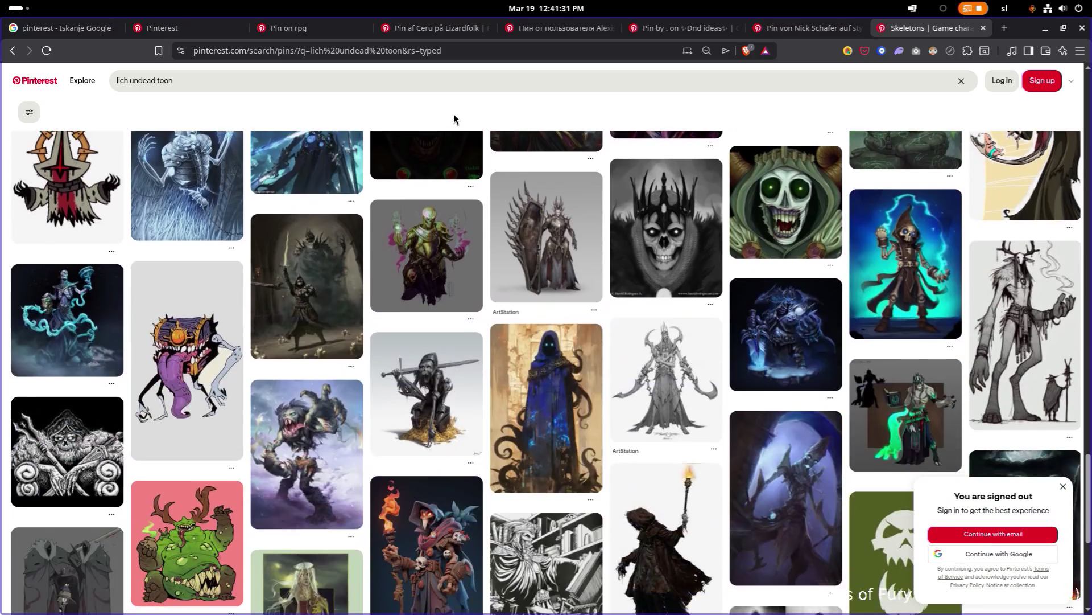
scroll(453, 118, down, 15)
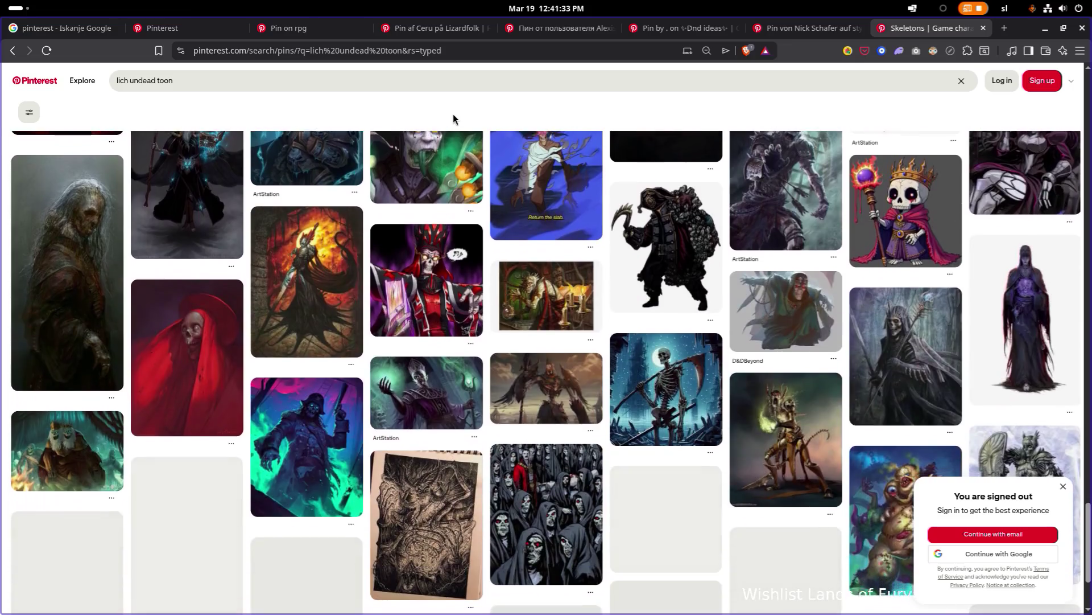
scroll(453, 119, down, 15)
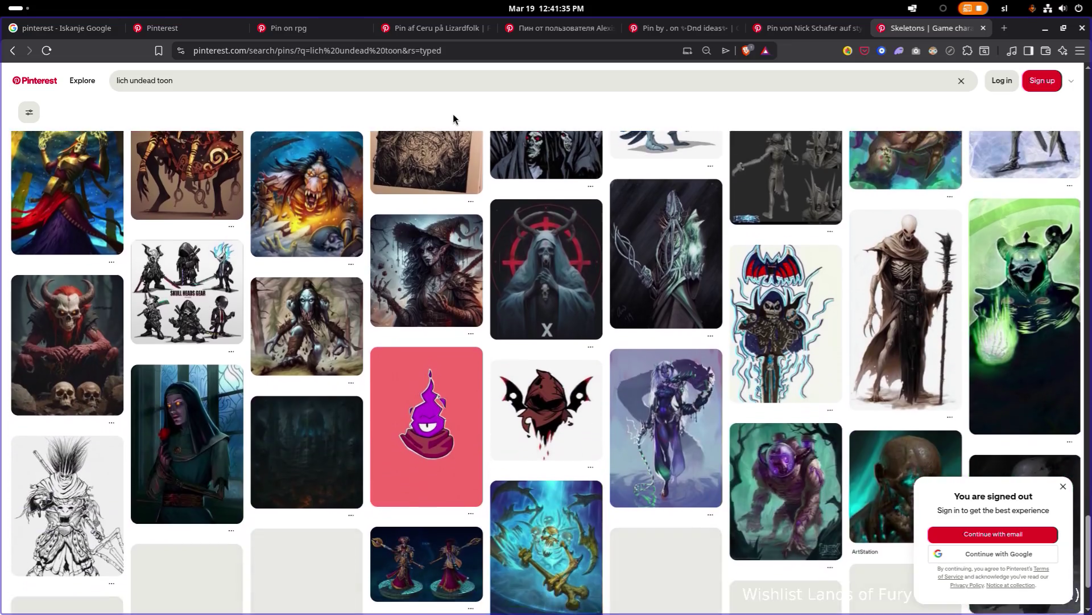
scroll(453, 119, down, 15)
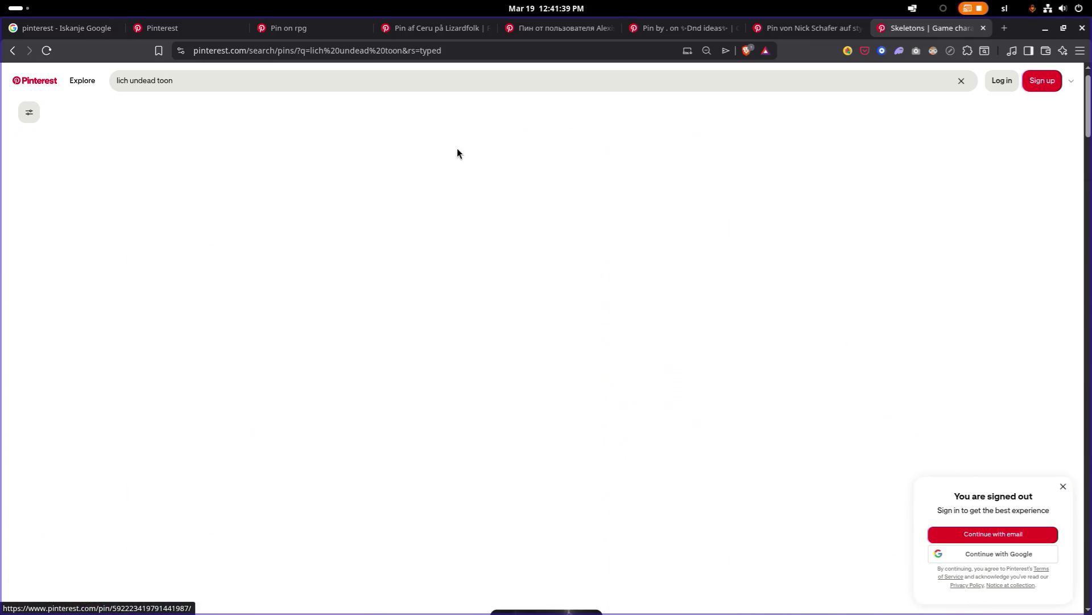
key(Home)
scroll(458, 152, down, 1)
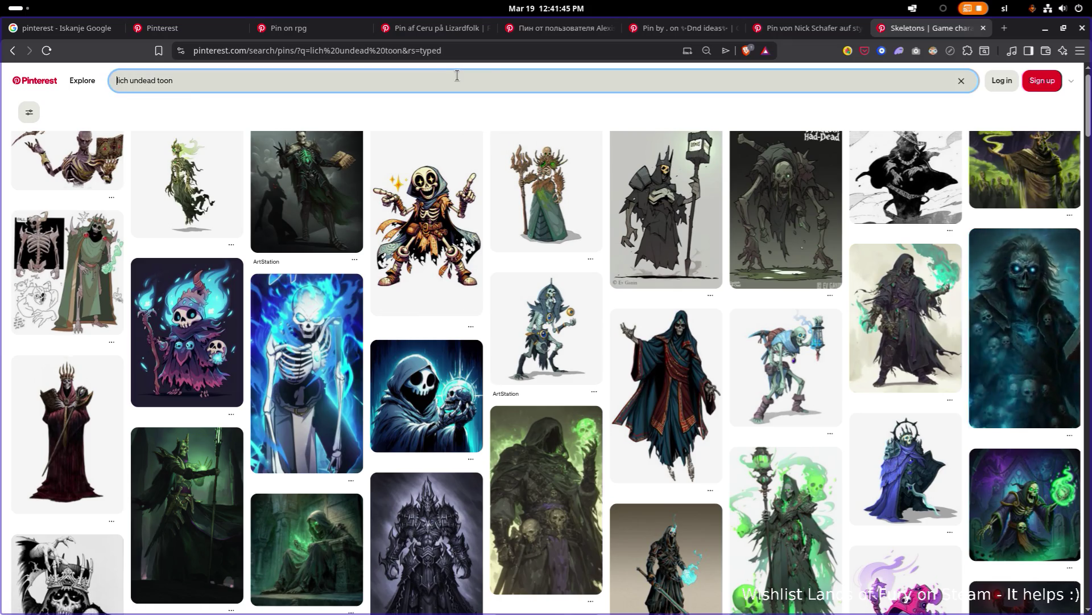
Search for 'zombie thug' and dismiss the login prompt over the results
click(410, 77)
text(mbie thug)
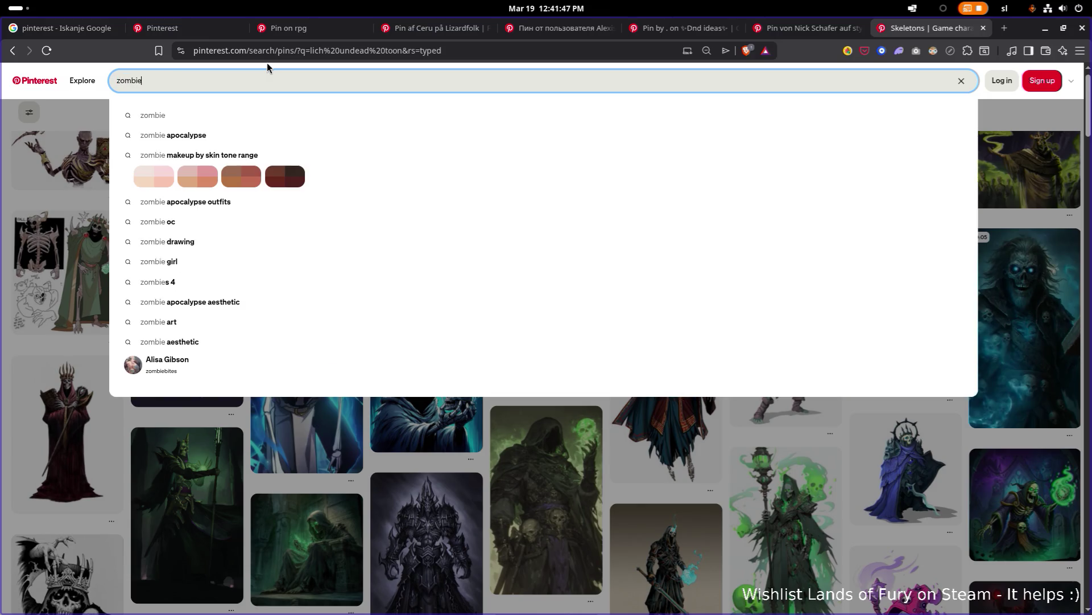
key(Return)
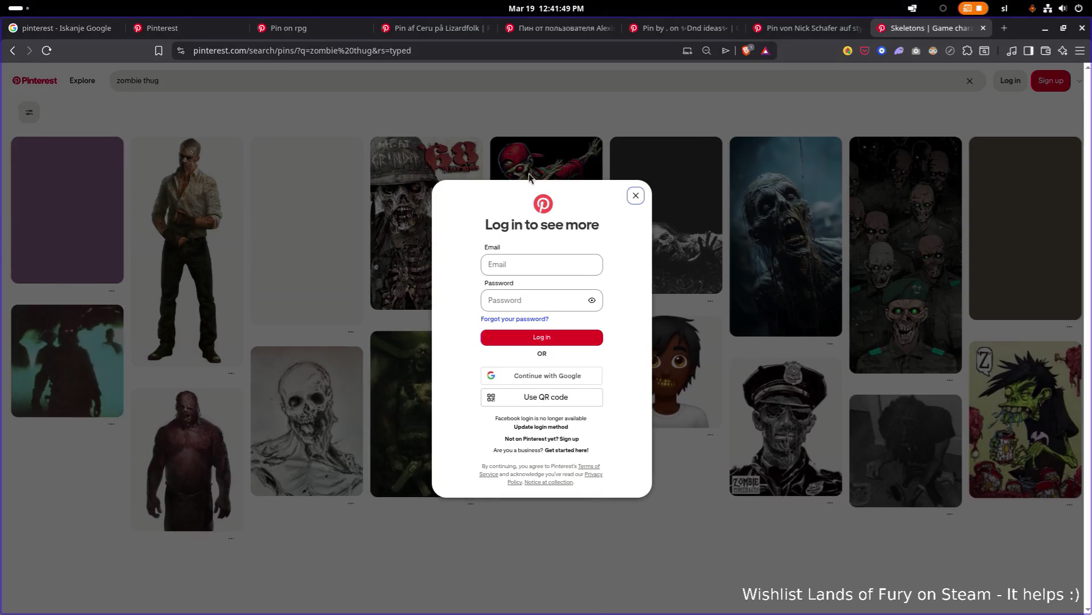
click(635, 195)
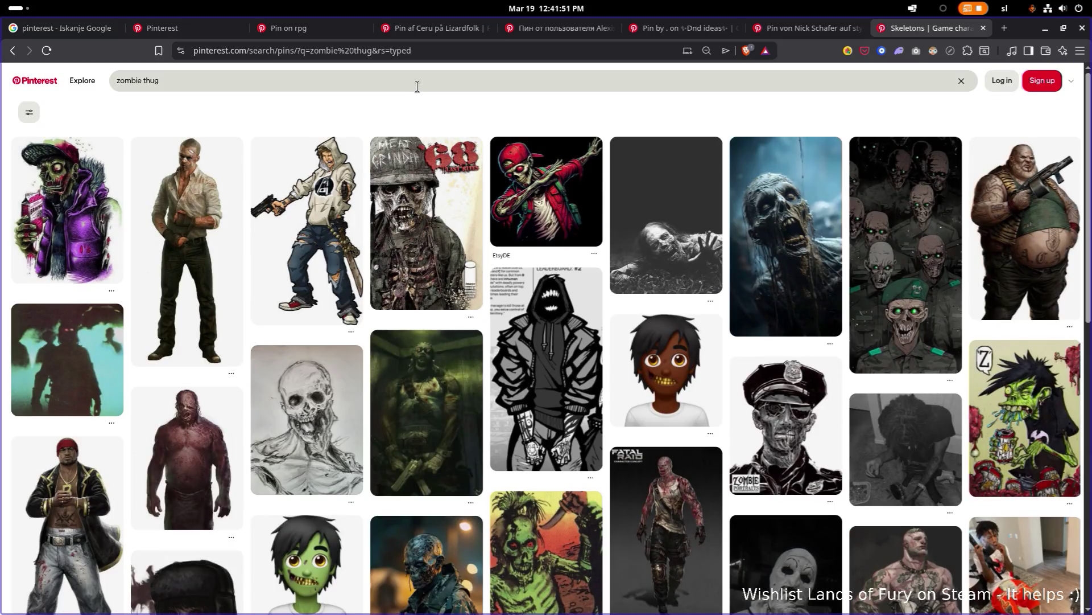
Refine the search to 'zombie thug toon'
click(417, 84)
text(too)
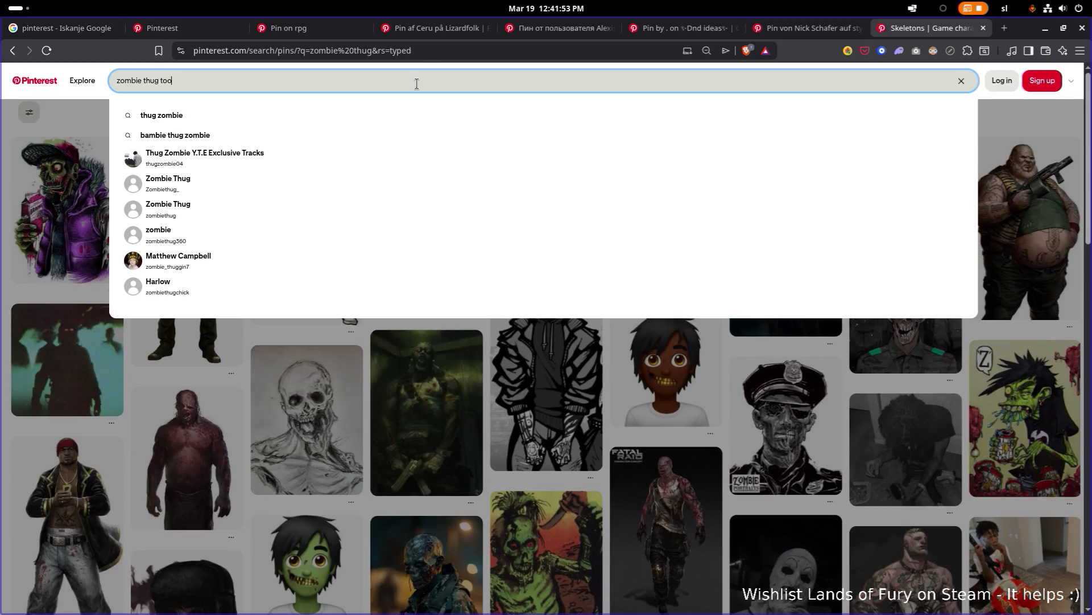
text(n)
key(Return)
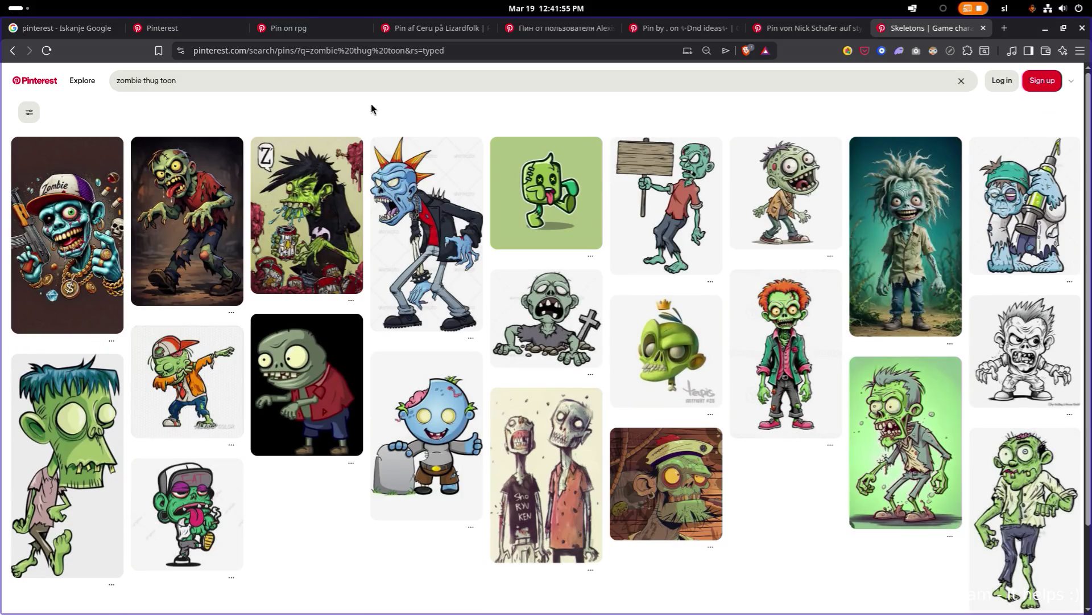
scroll(457, 125, down, 15)
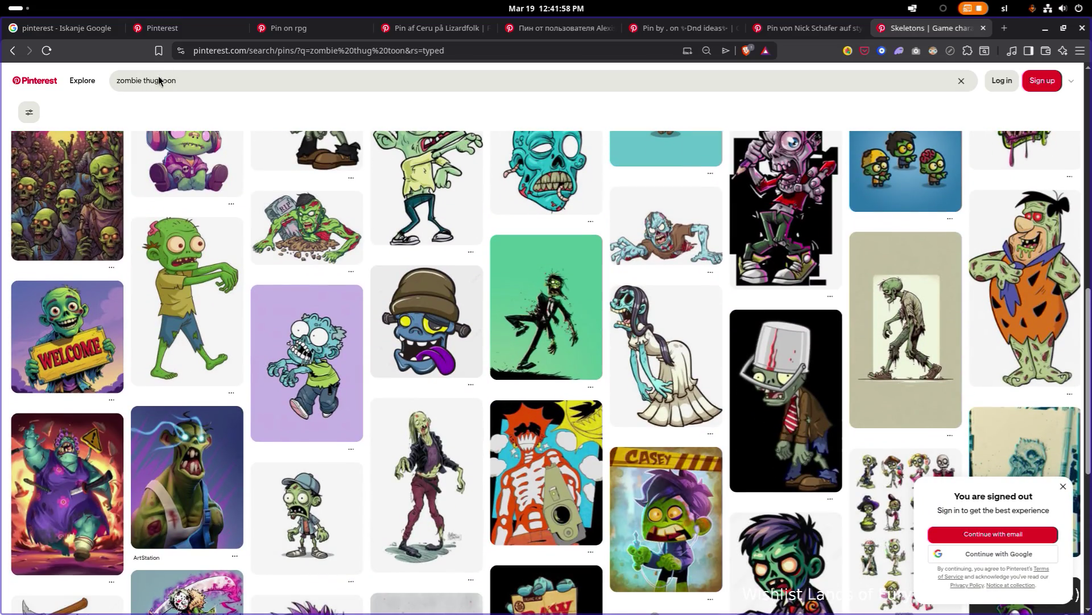
Change the search to 'zombie bruiser toon', browse the results, and select 'zombie' for replacement
click(155, 80)
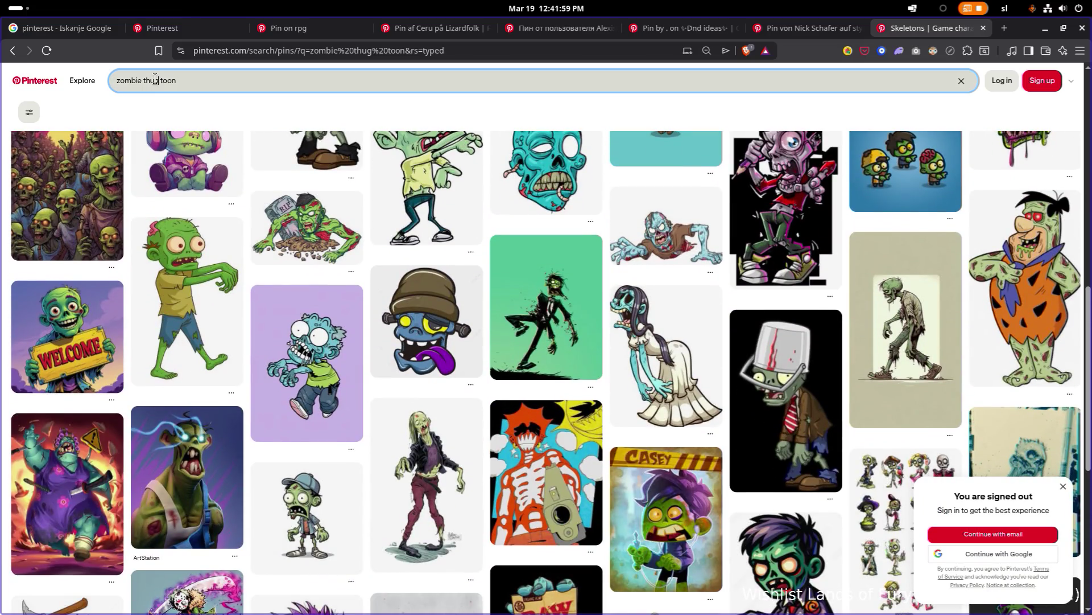
text(briser)
key(Return)
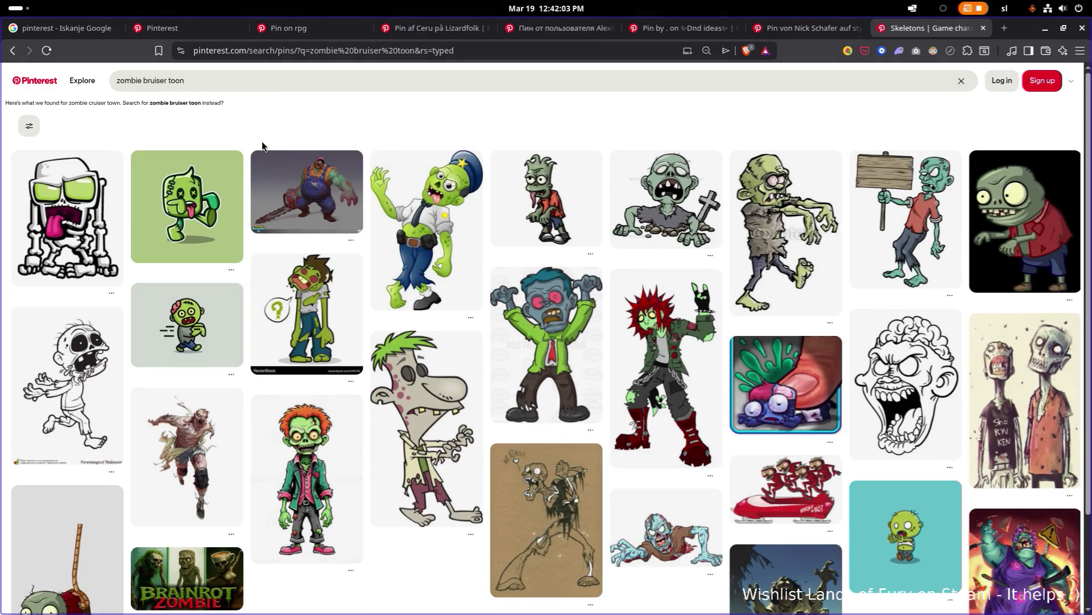
scroll(263, 146, down, 7)
scroll(262, 146, down, 7)
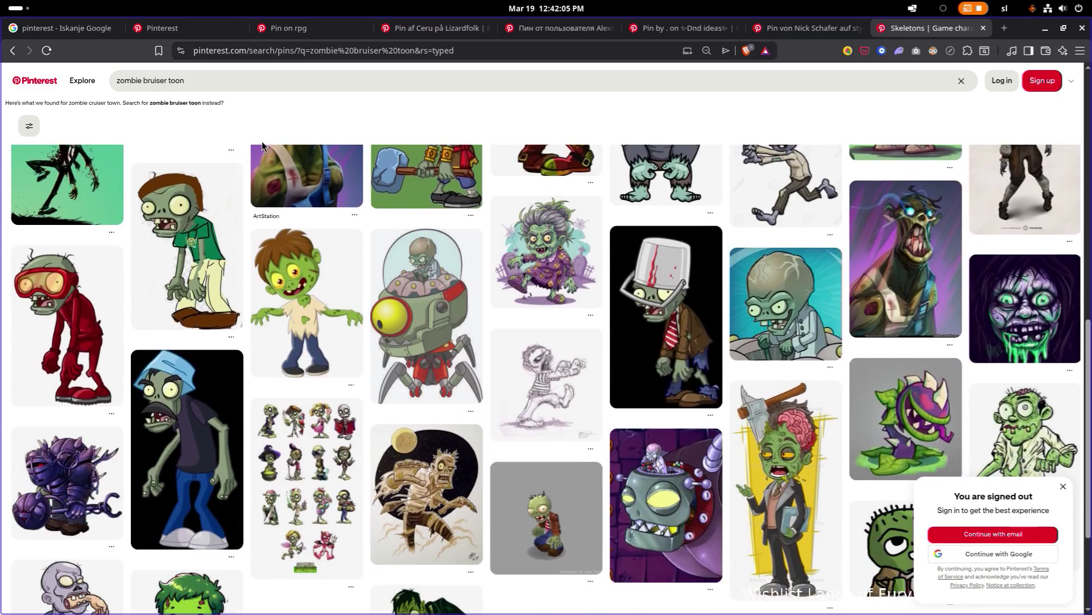
scroll(262, 146, up, 6)
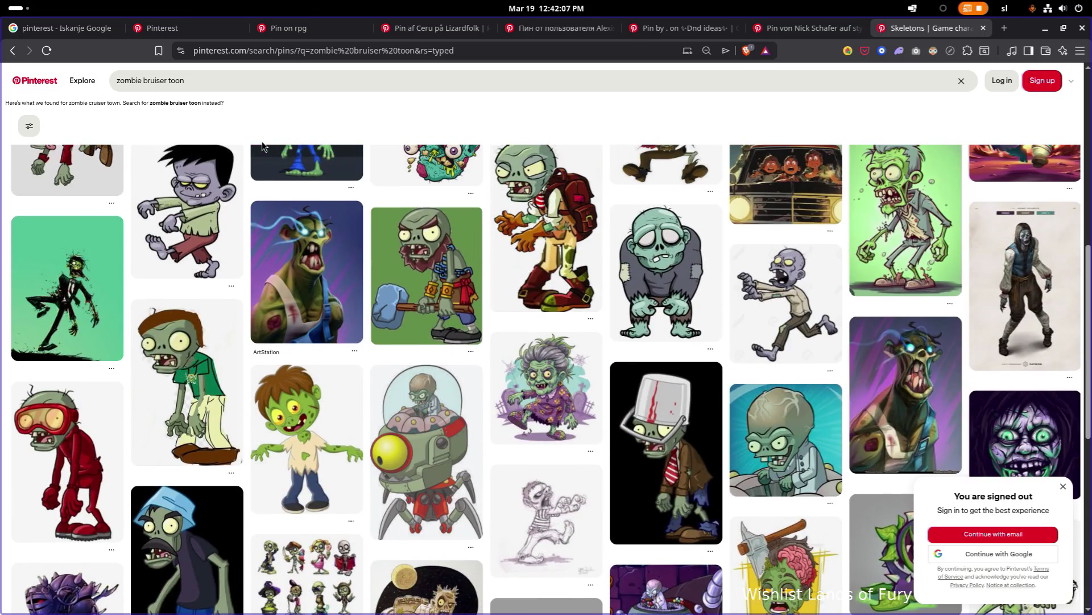
scroll(281, 165, down, 10)
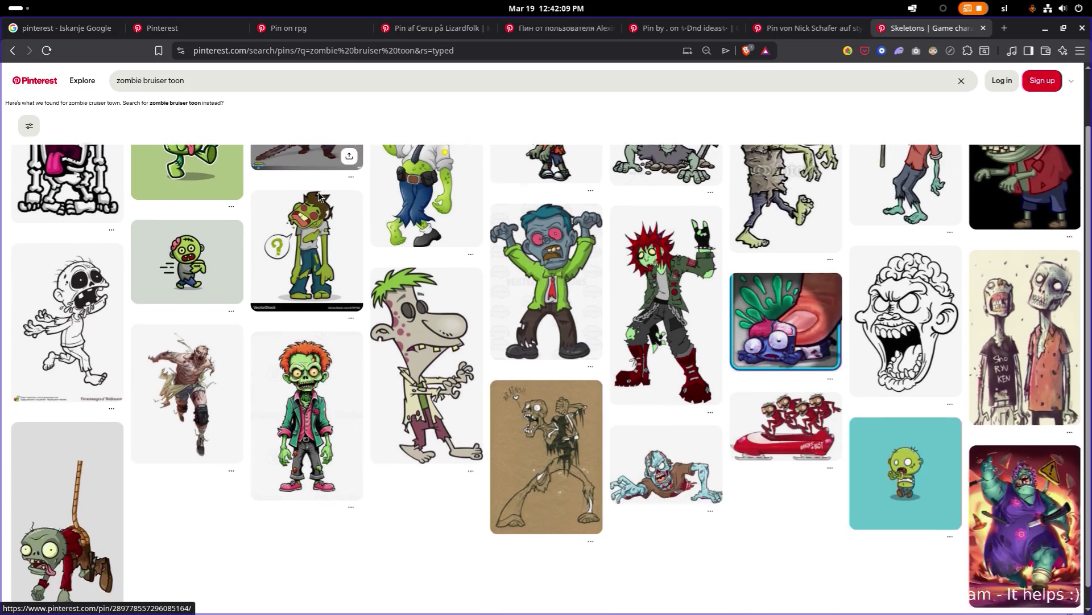
scroll(310, 195, down, 10)
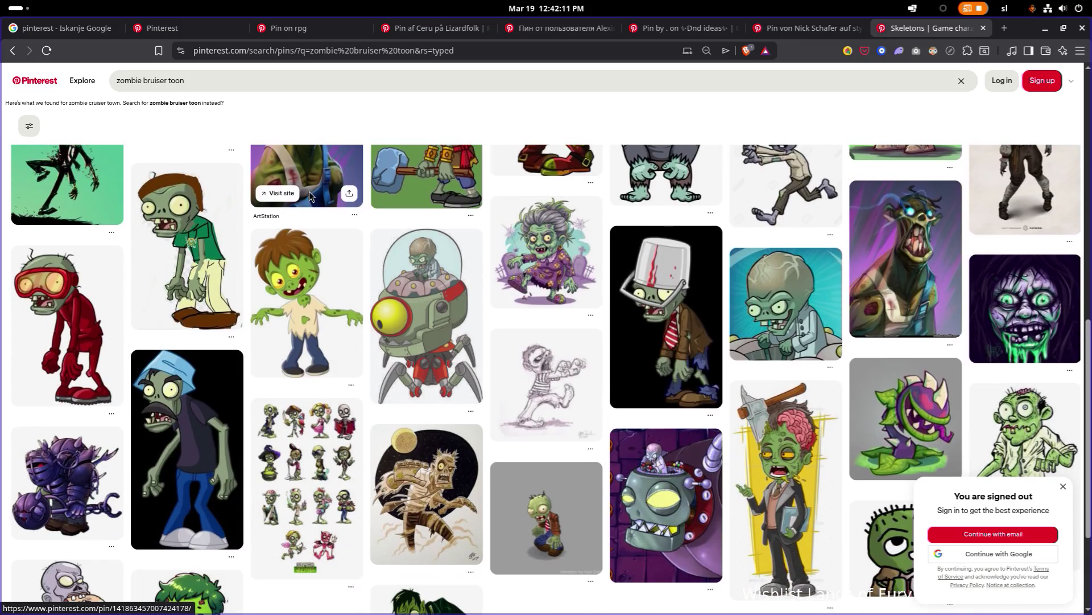
scroll(284, 179, down, 8)
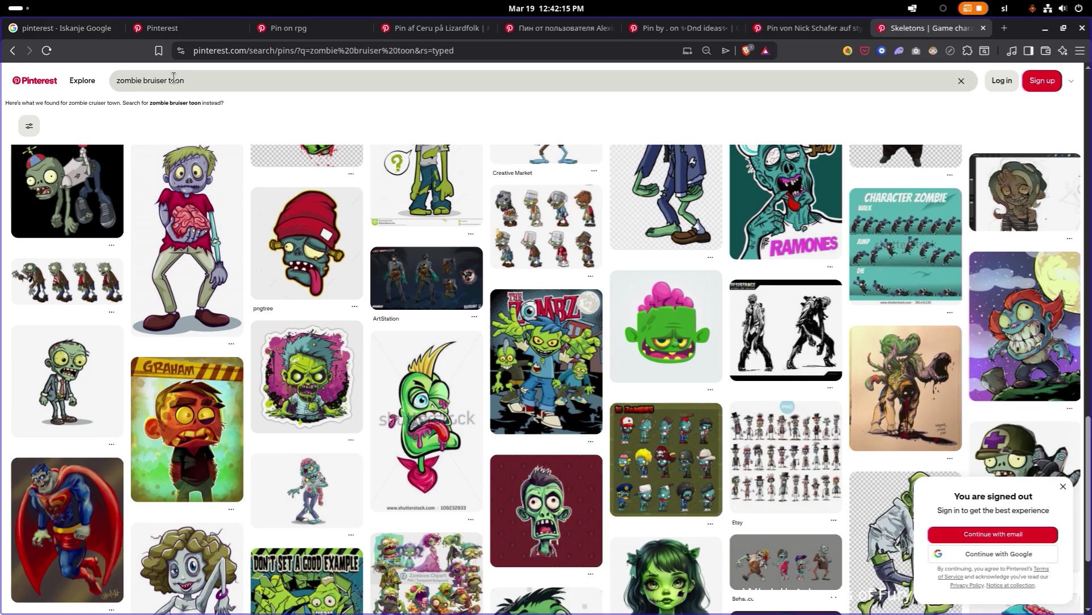
double_click(181, 80)
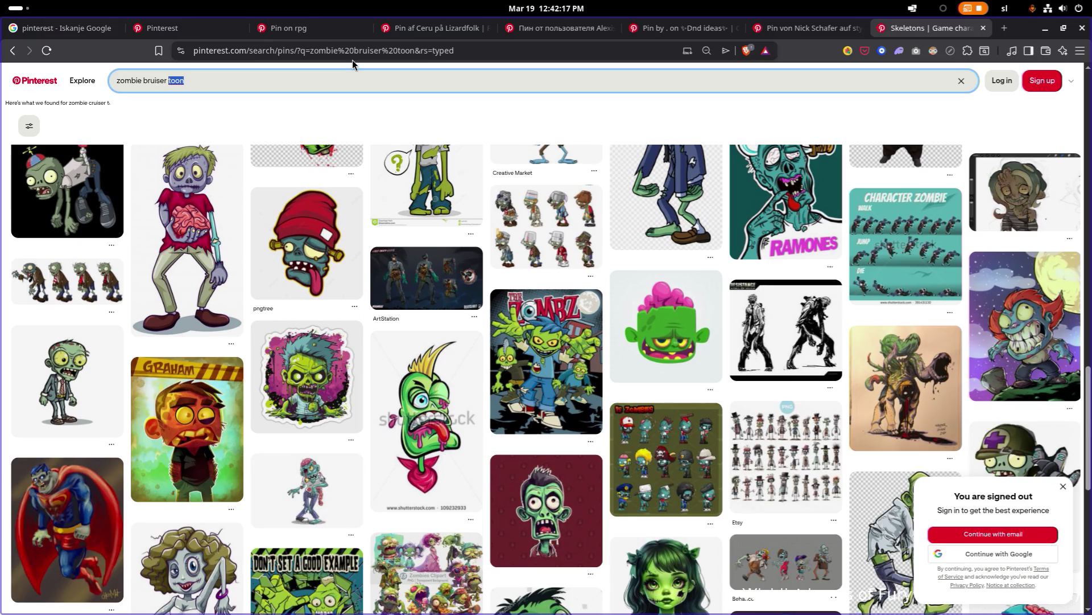
key(Left)
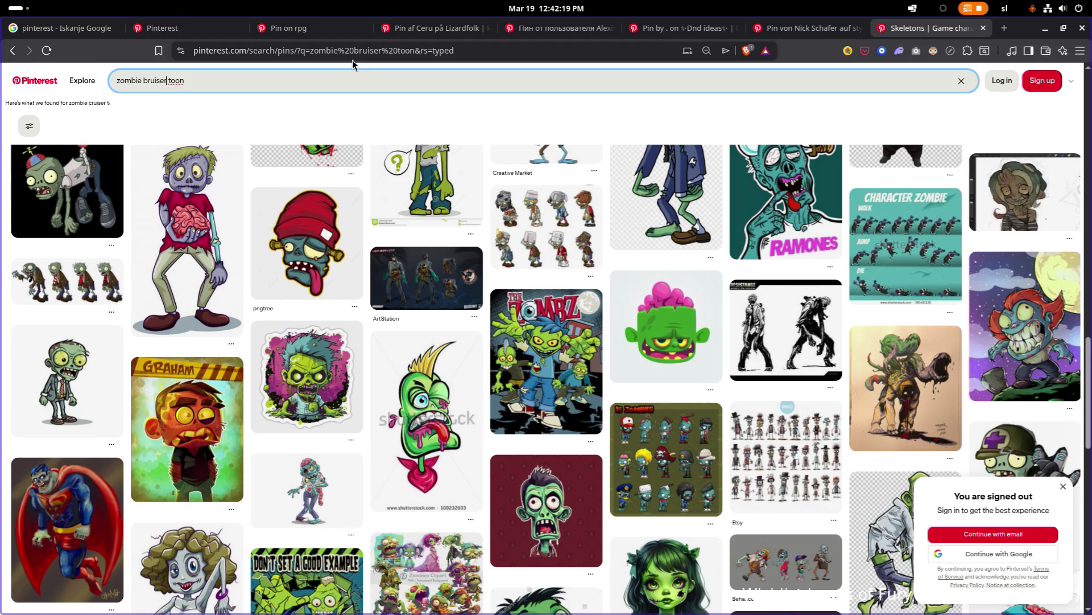
key(ctrl+shift+Left)
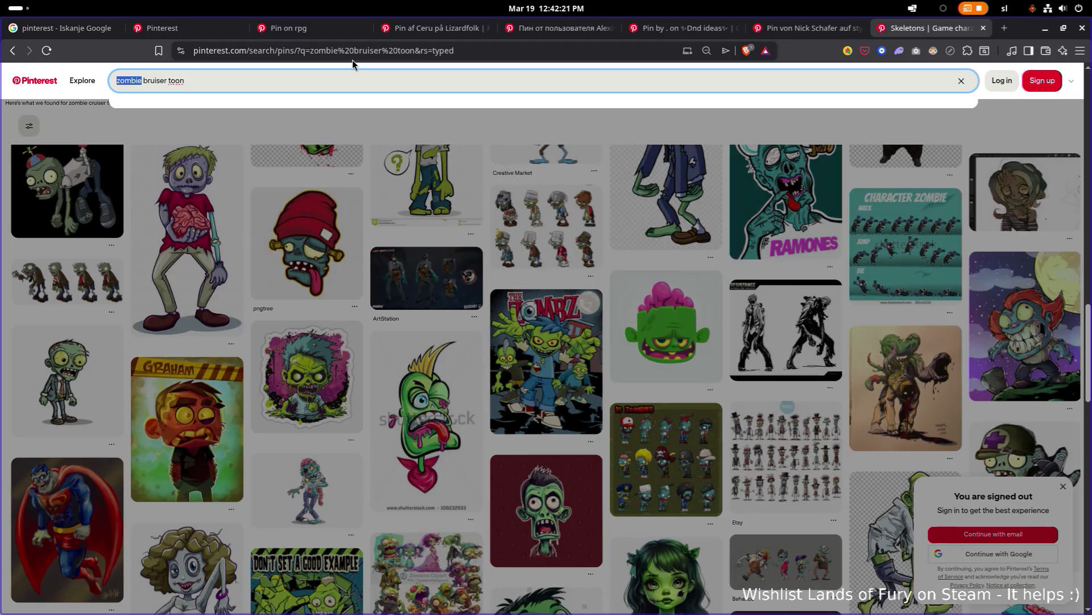
Search for 'undead bruiser toon' and scroll through the results
text(undead)
key(Return)
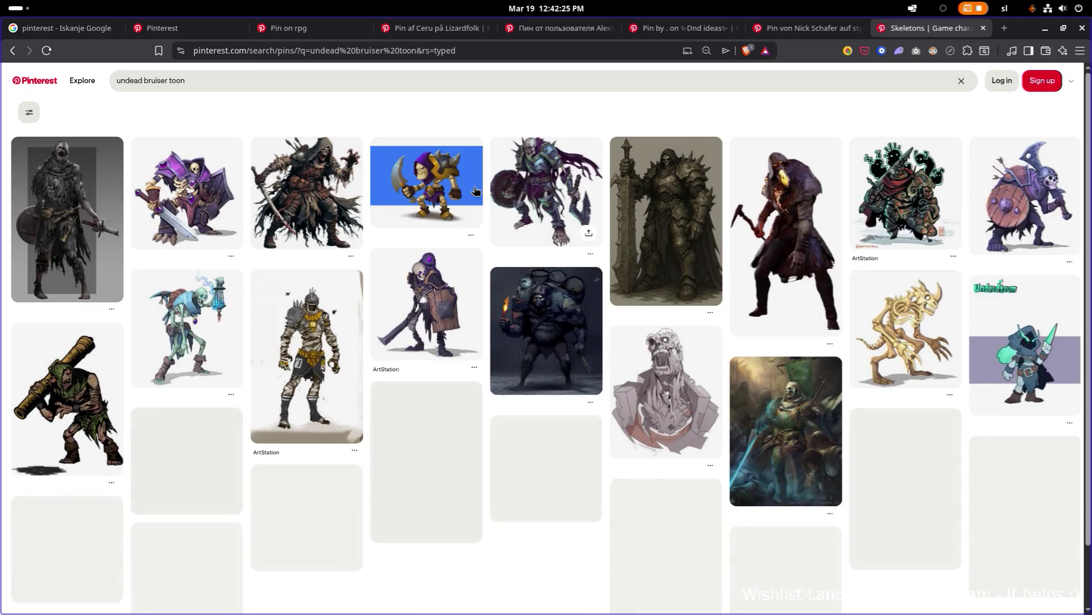
scroll(444, 190, down, 1)
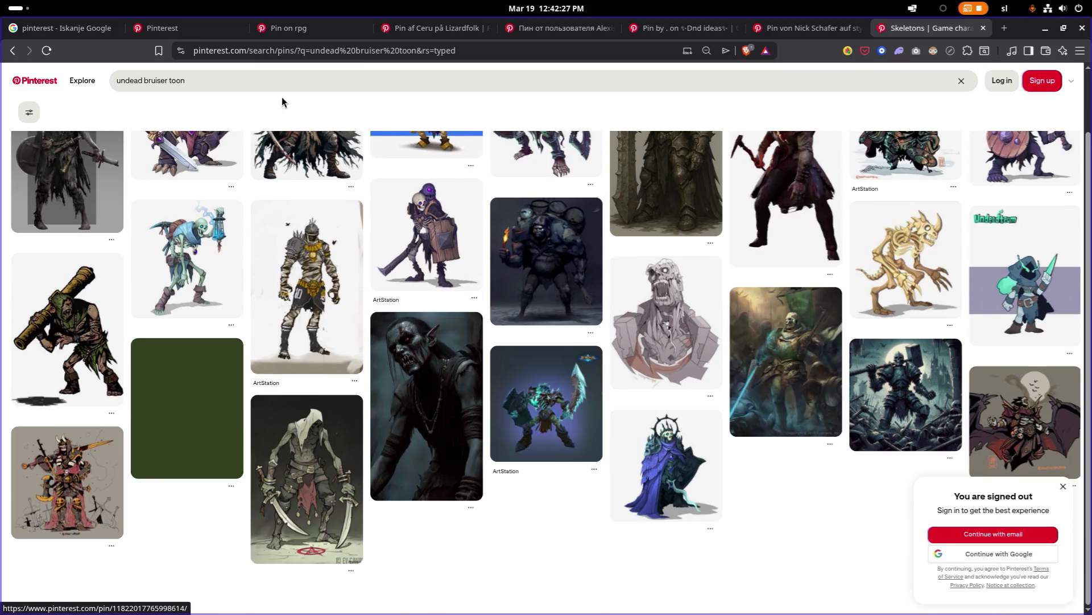
scroll(346, 179, down, 3)
scroll(347, 178, down, 3)
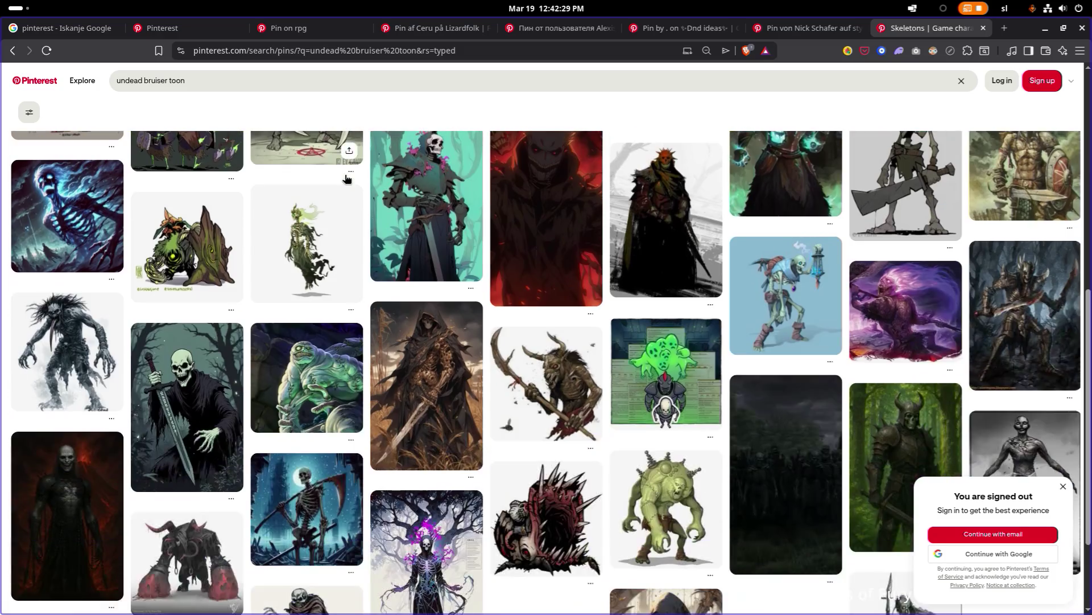
scroll(348, 178, down, 10)
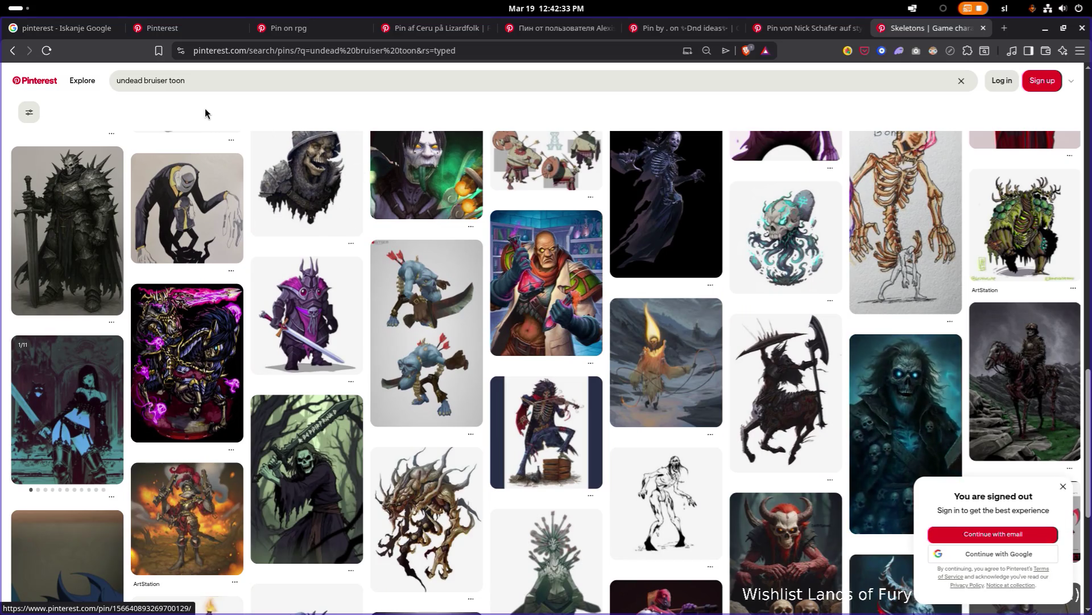
Remove 'bruiser' from the query and search for 'undead toon'
click(152, 81)
double_click(153, 81)
scroll(154, 80, down, 10)
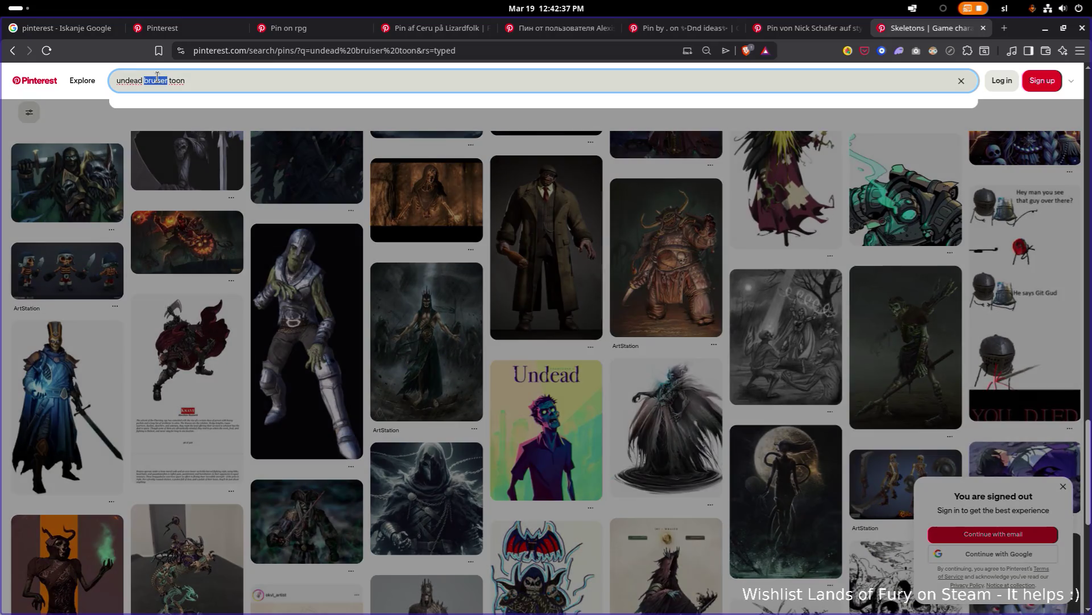
key(BackSpace)
key(Return)
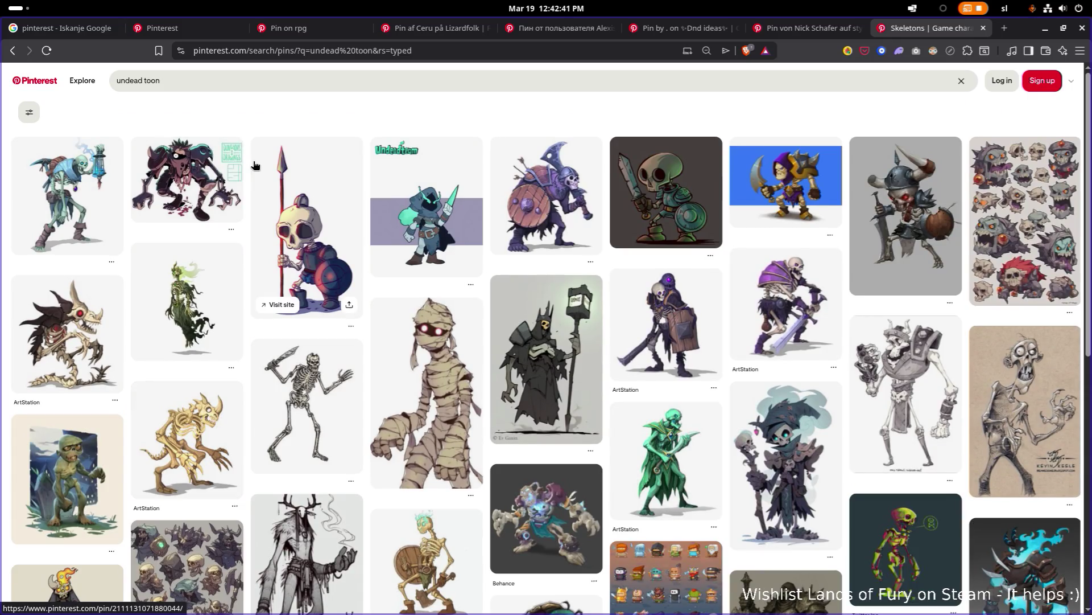
scroll(254, 165, down, 10)
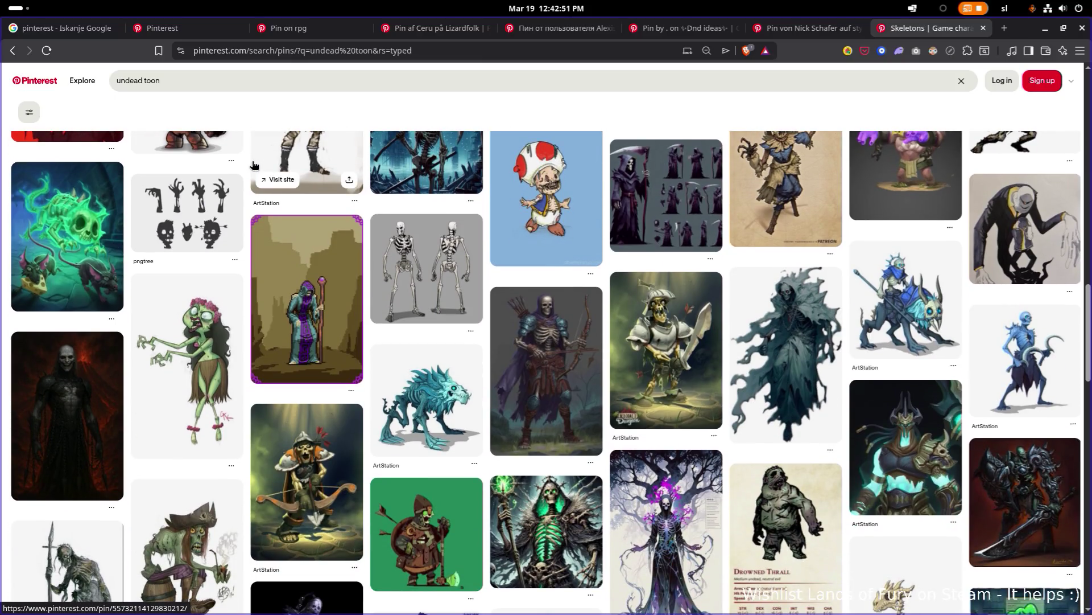
scroll(254, 165, down, 5)
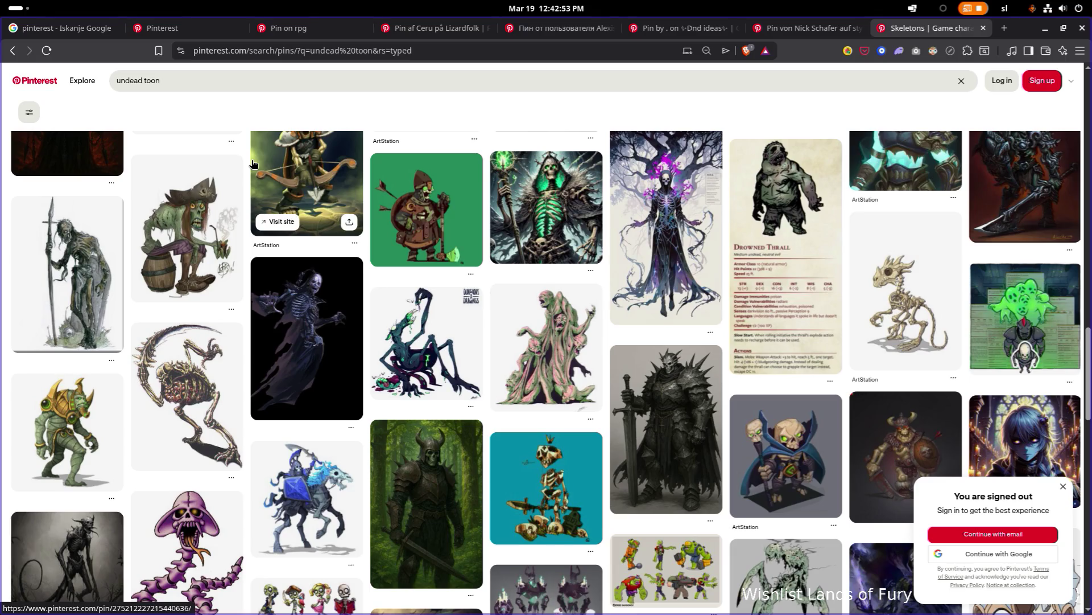
scroll(254, 165, down, 10)
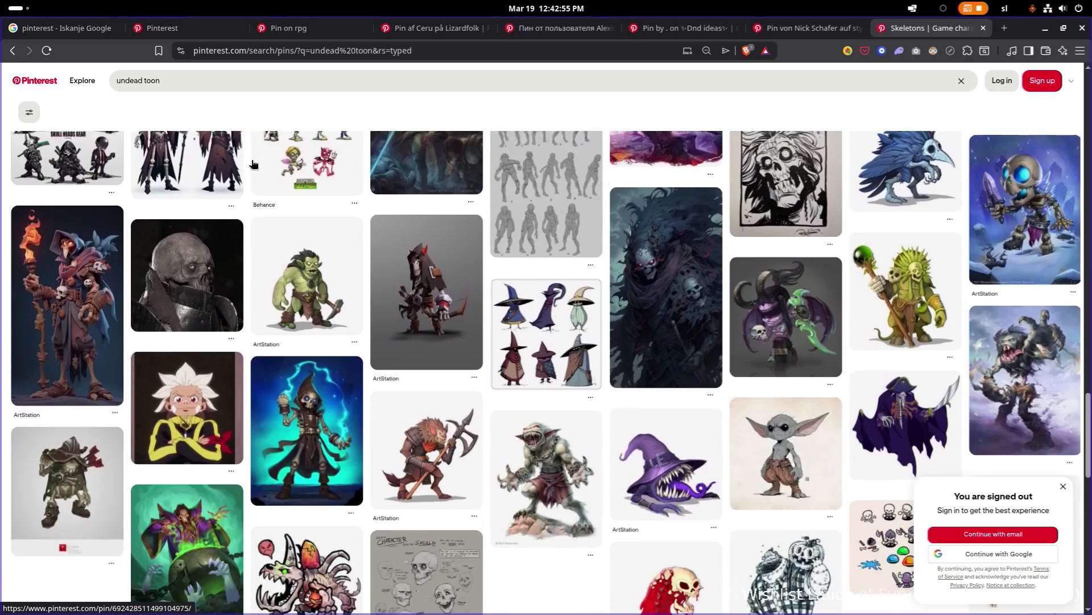
scroll(254, 166, down, 4)
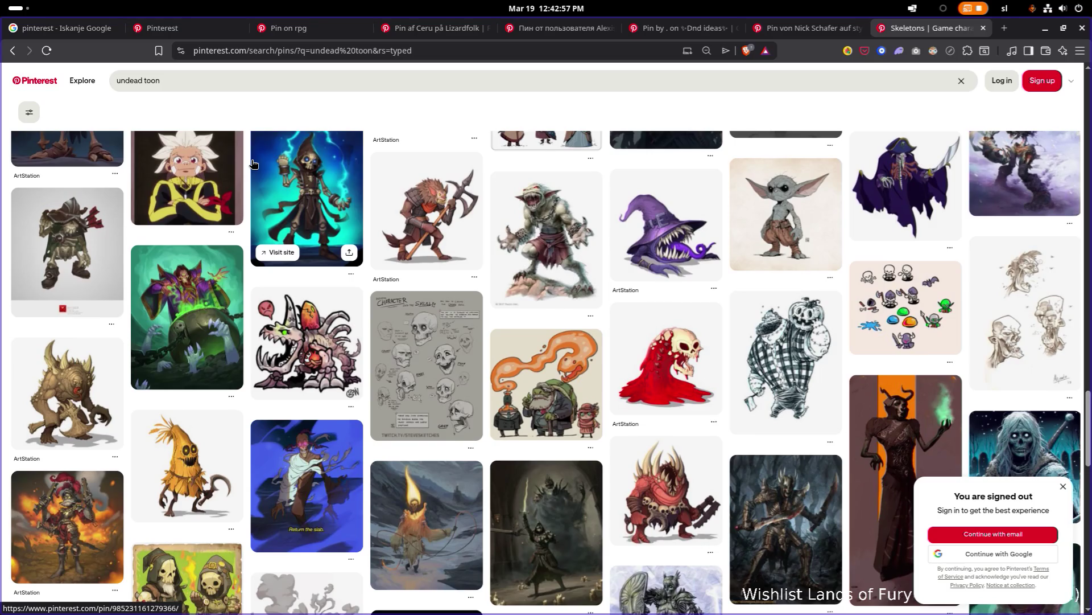
scroll(254, 165, down, 5)
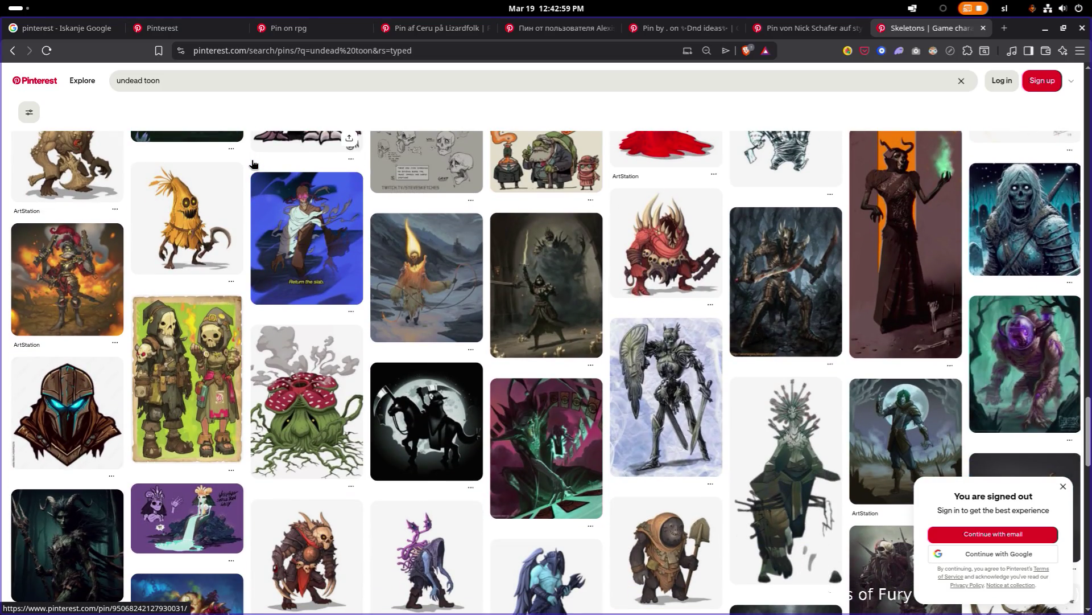
scroll(254, 165, down, 4)
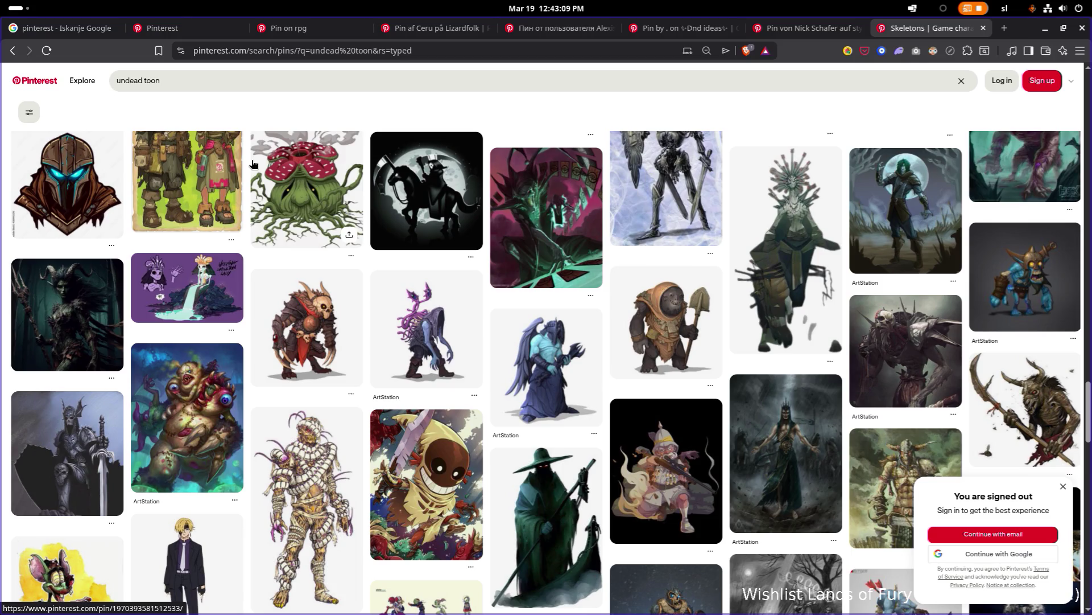
scroll(600, 154, down, 3)
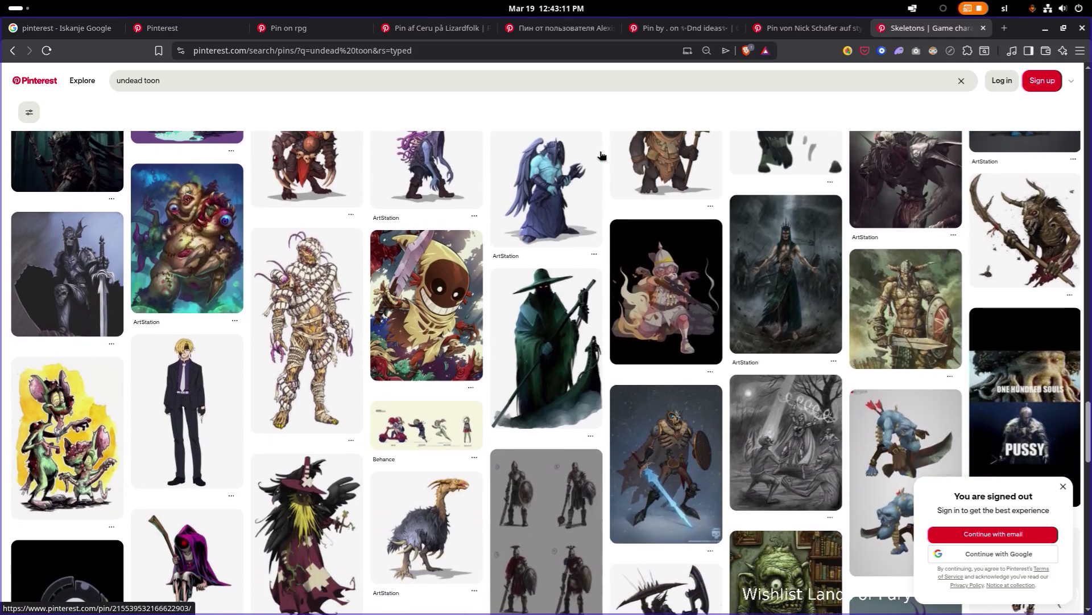
scroll(600, 155, down, 4)
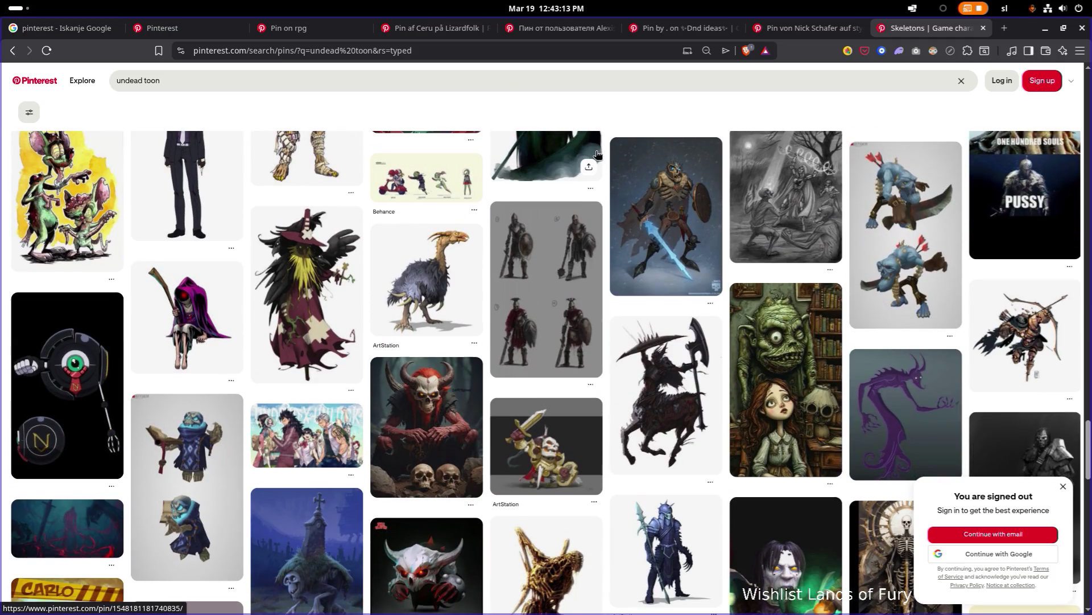
scroll(598, 154, down, 2)
scroll(597, 154, down, 4)
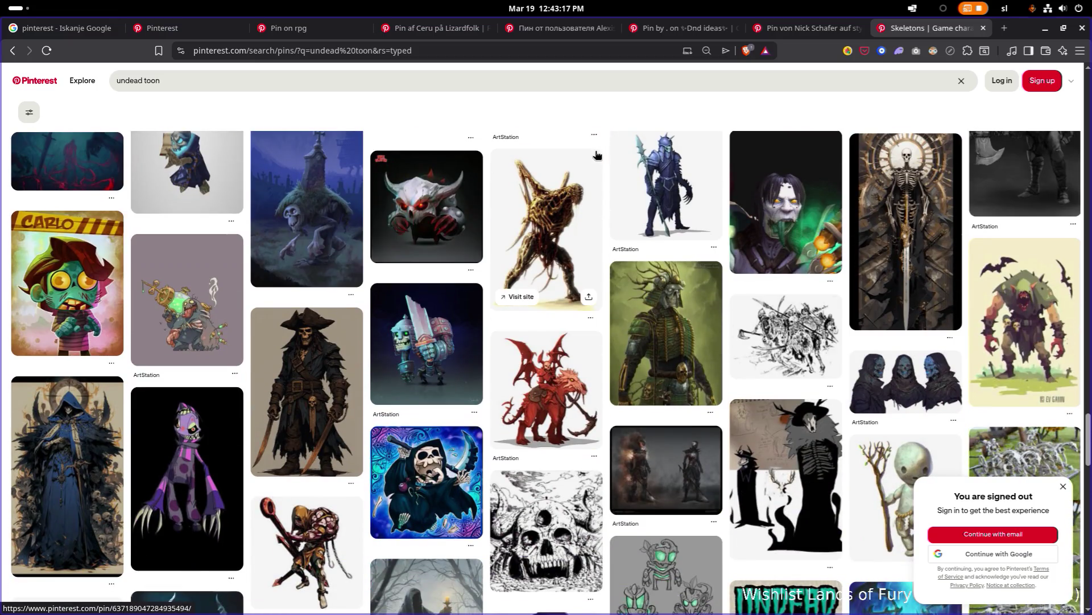
scroll(597, 154, down, 10)
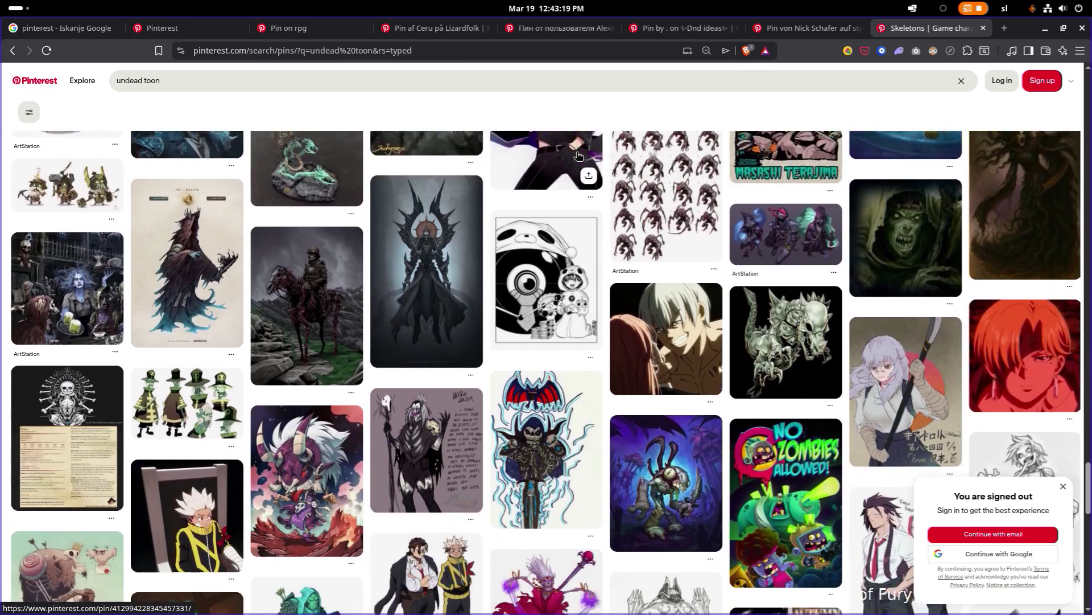
scroll(578, 155, down, 10)
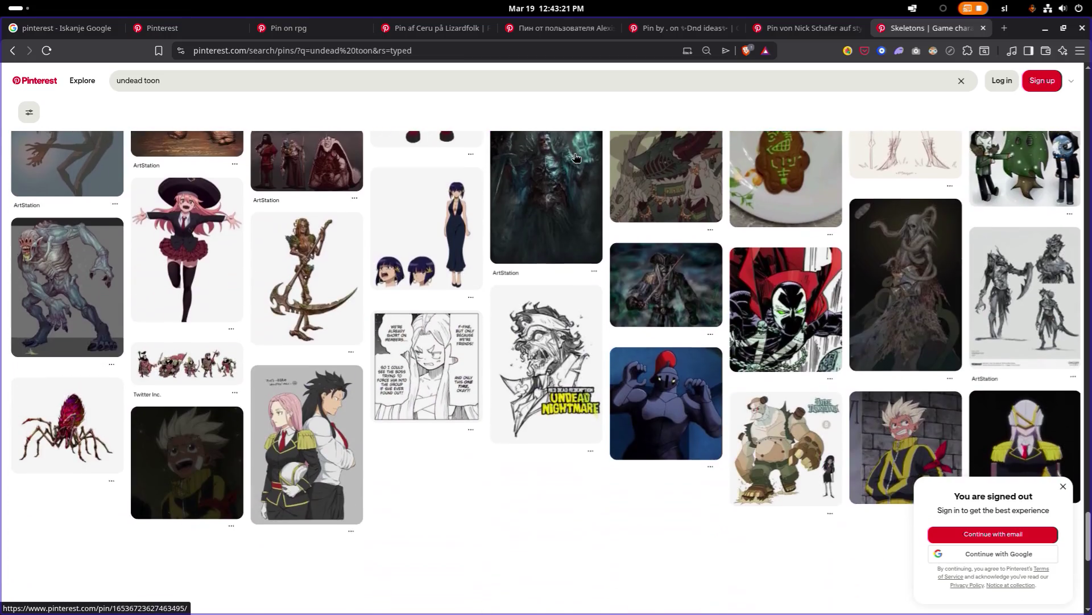
scroll(576, 157, down, 6)
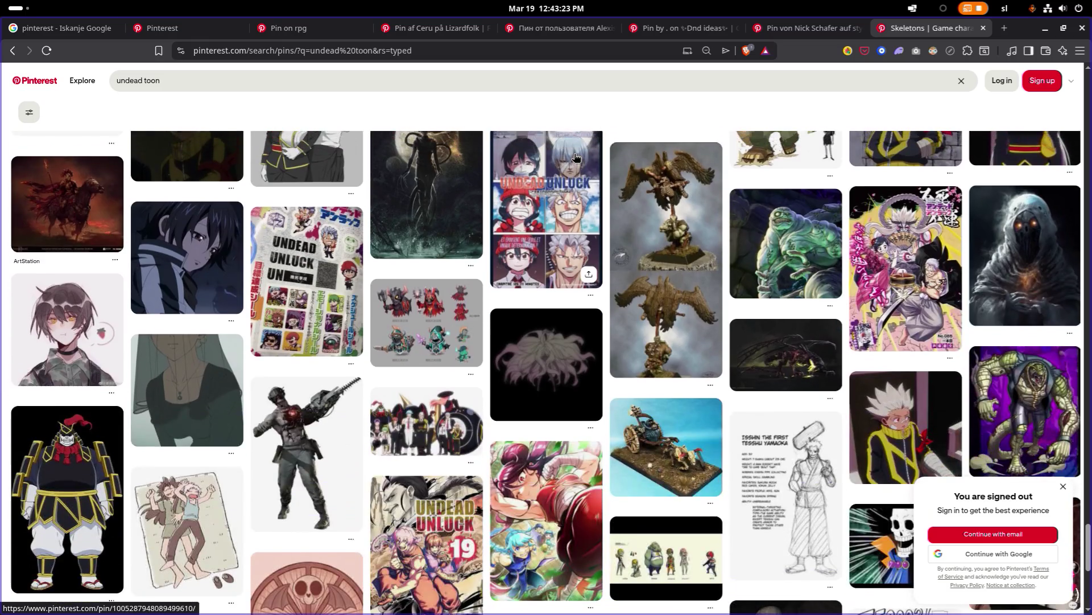
key(alt+Tab)
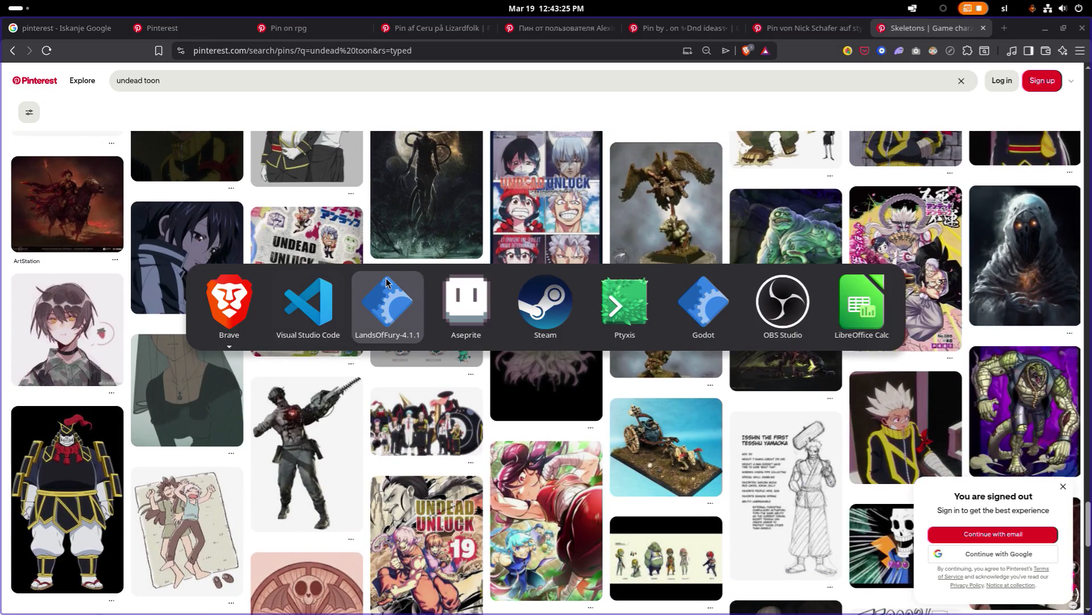
scroll(612, 98, down, 15)
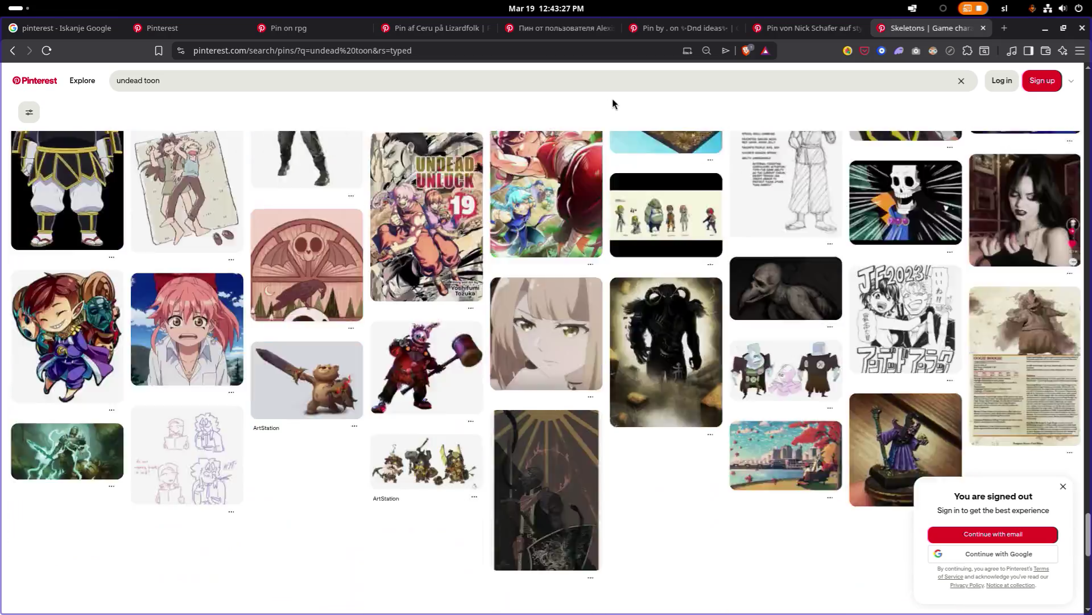
scroll(612, 103, down, 4)
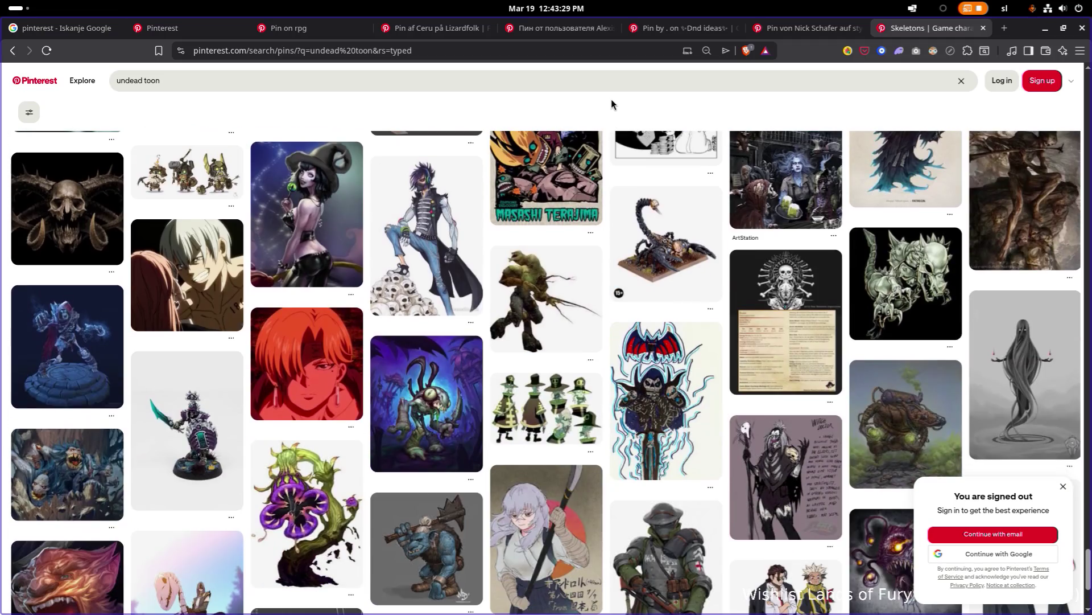
scroll(610, 103, down, 12)
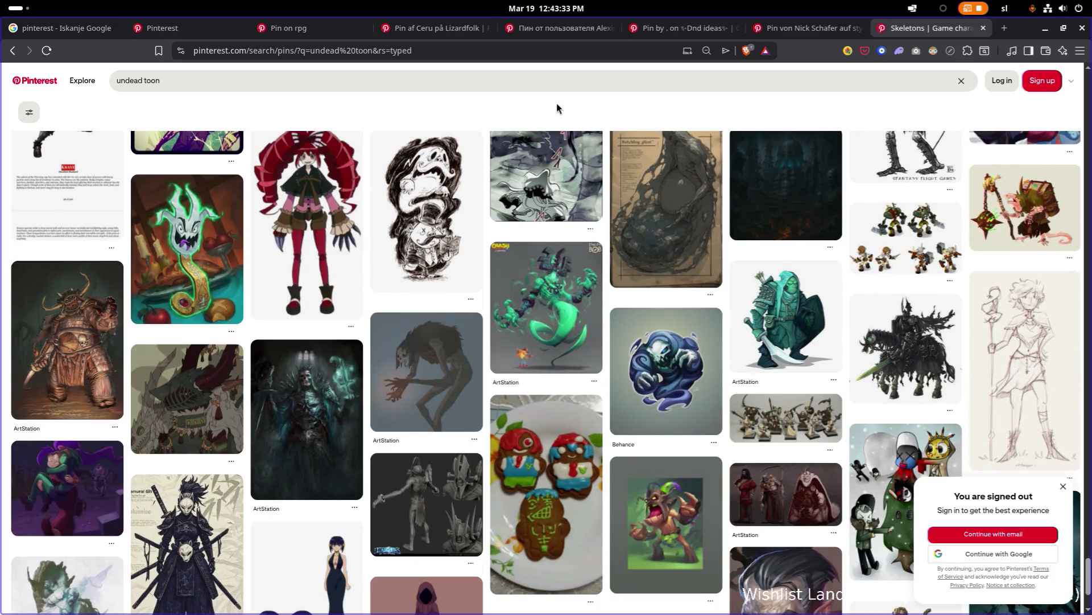
key(alt+Tab)
key(Escape)
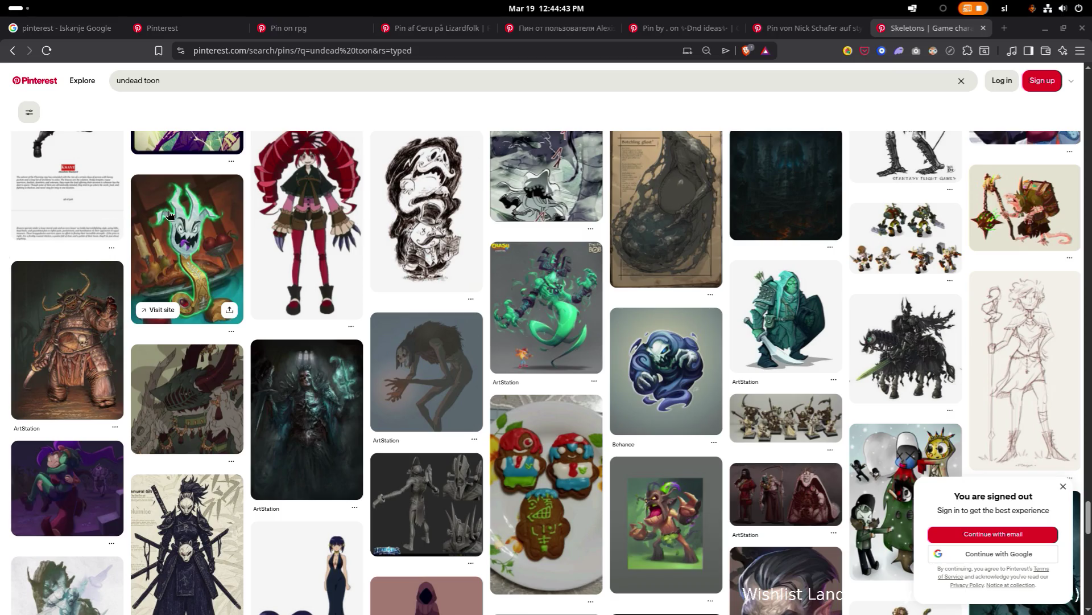
click(478, 51)
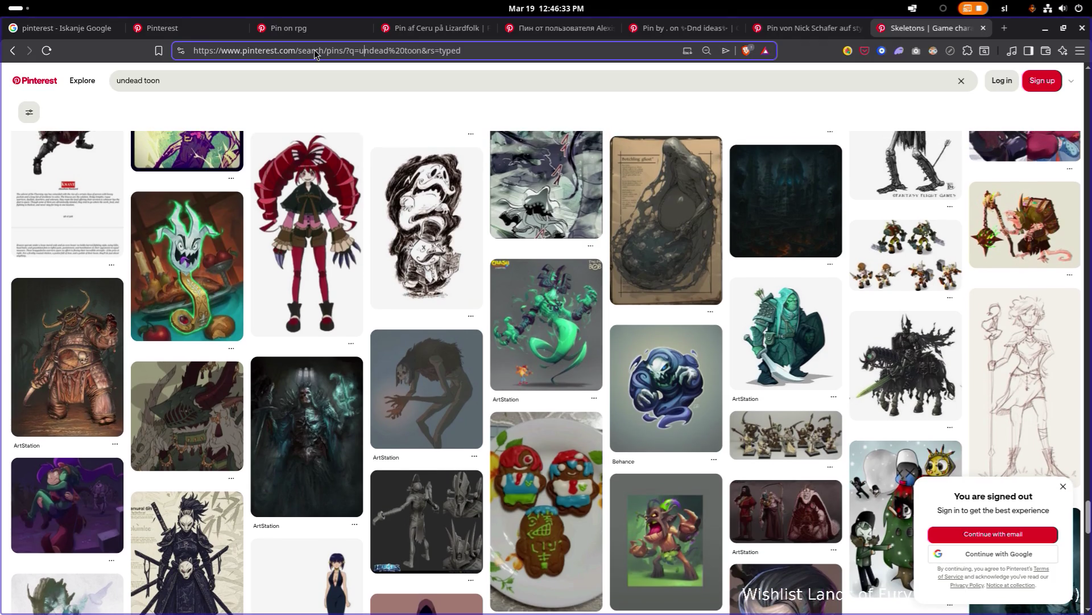
Go to the Knight Drawing Cartoon pin, then the Model Sheet pin via saved links
click(314, 50)
key(ctrl+v)
key(Return)
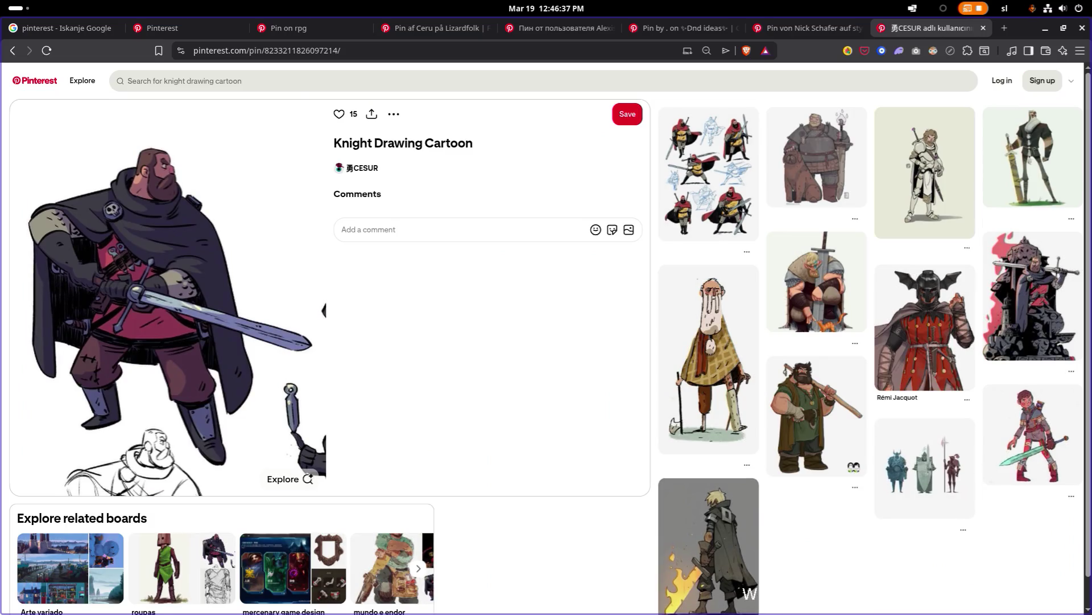
click(378, 51)
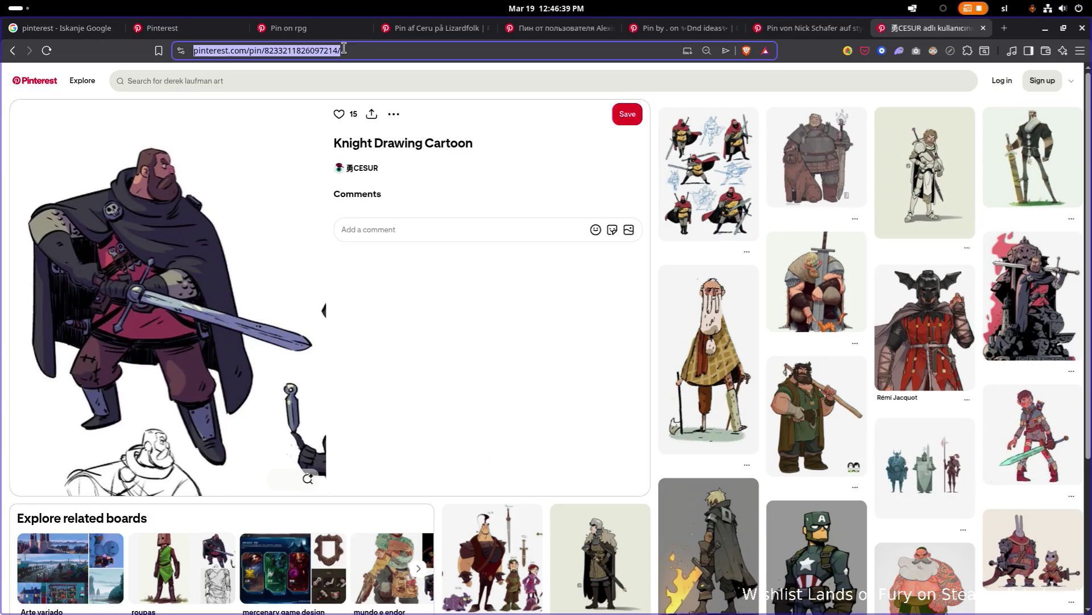
key(ctrl+v)
key(Return)
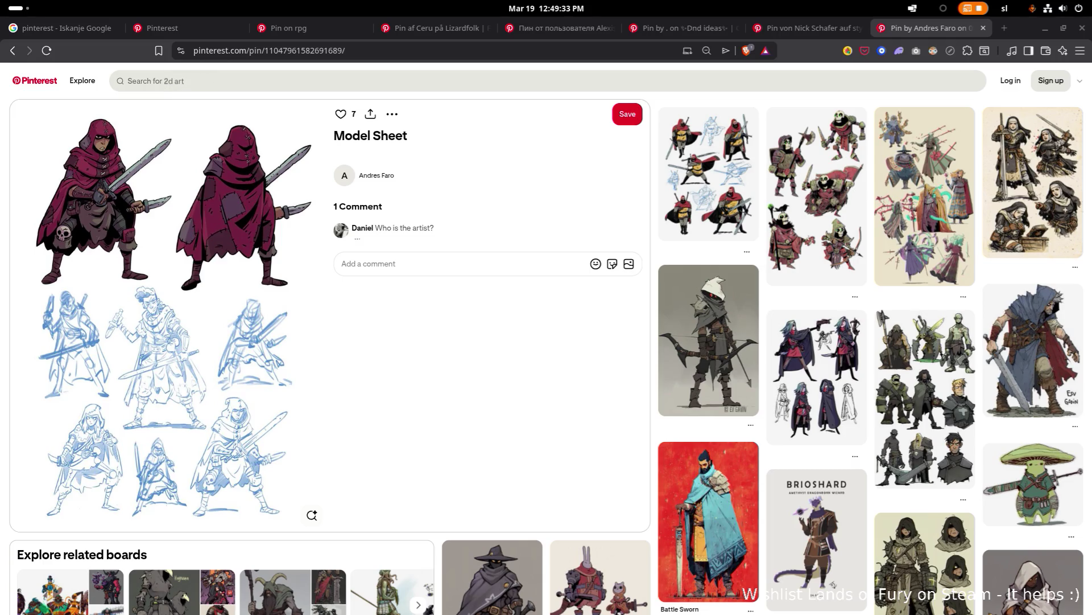
Put the cursor in the address bar to begin a new search
click(449, 57)
Search Google for 'dusk', then close the results and switch to the LandsOfFury Godot editor
text(dusk)
key(Return)
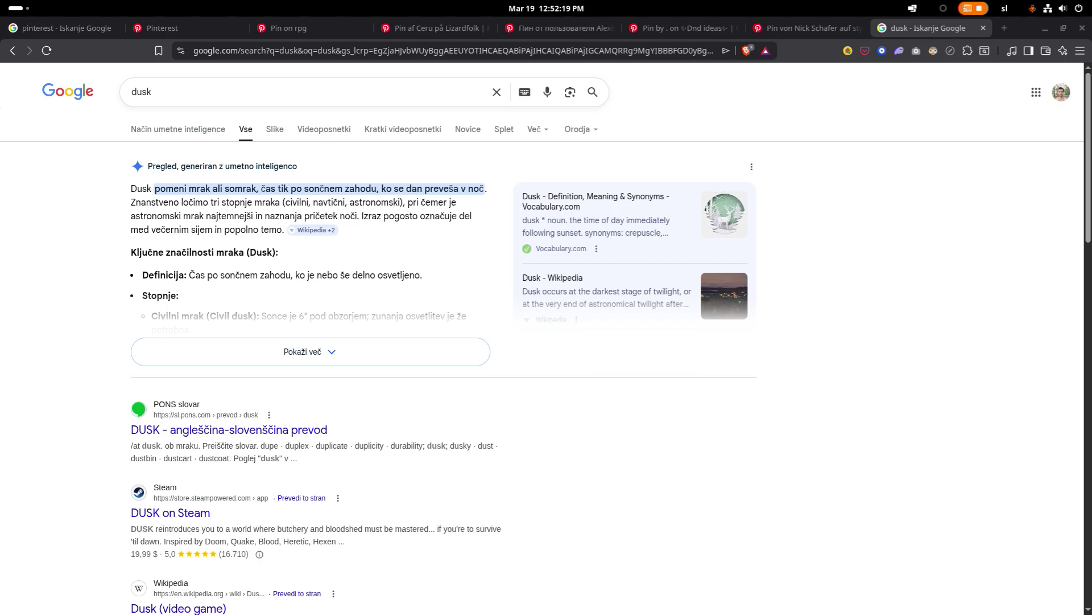
middle_click(912, 29)
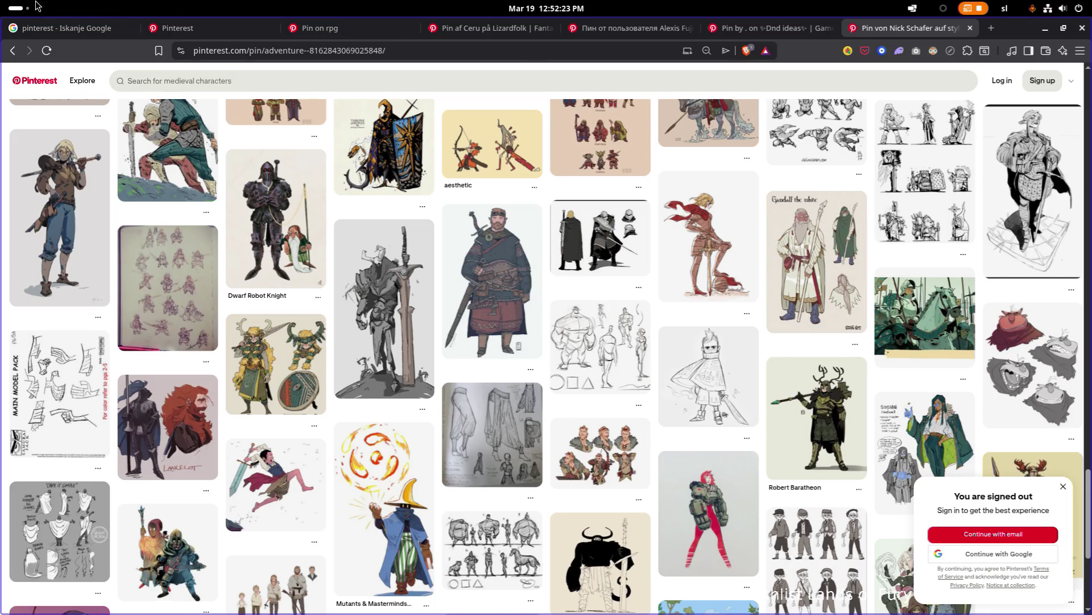
key(super)
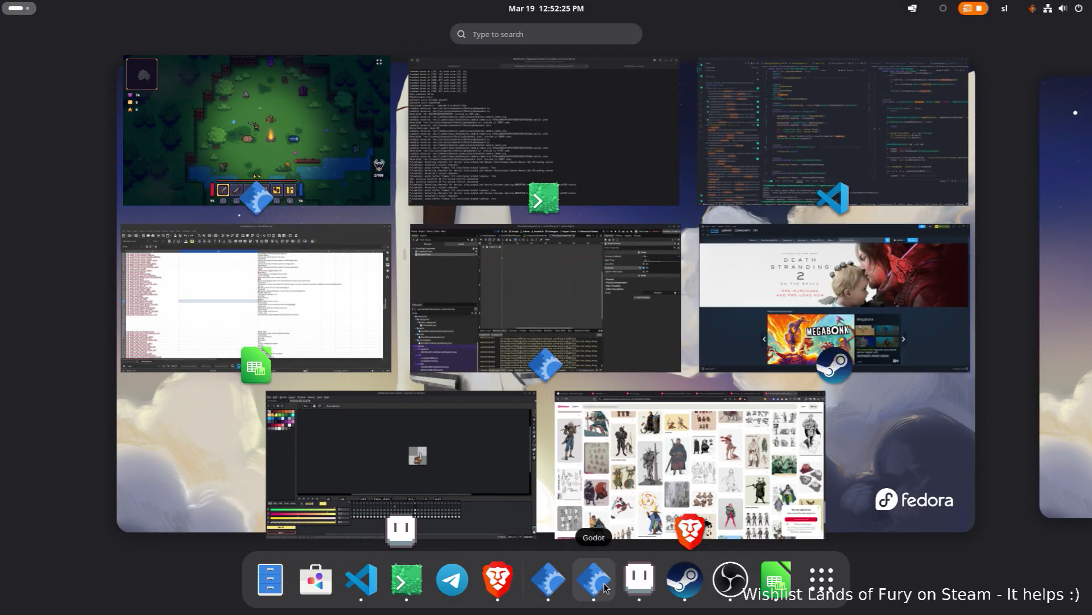
click(592, 584)
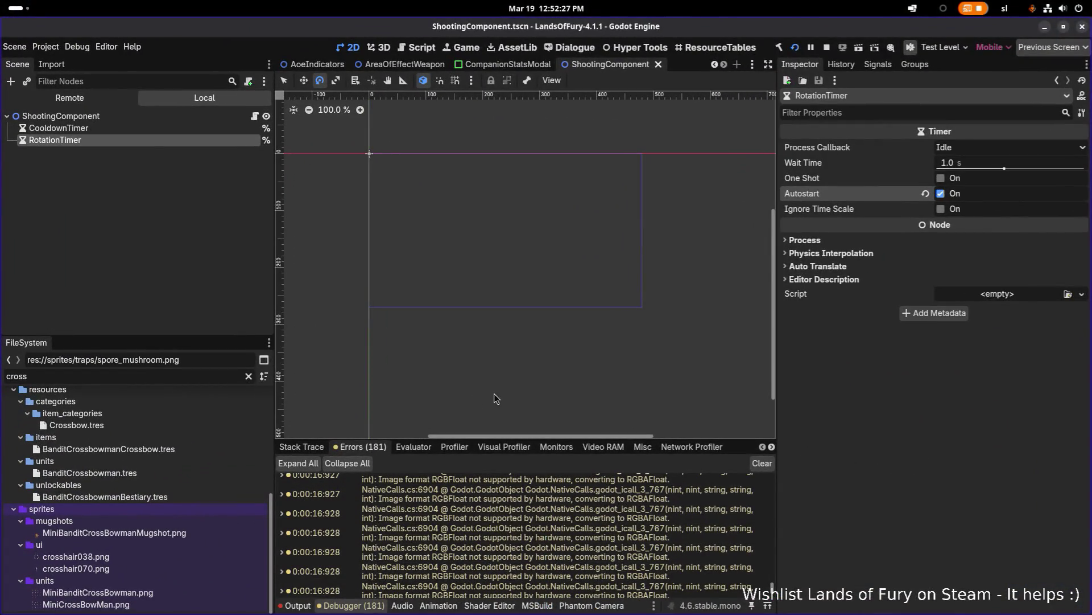
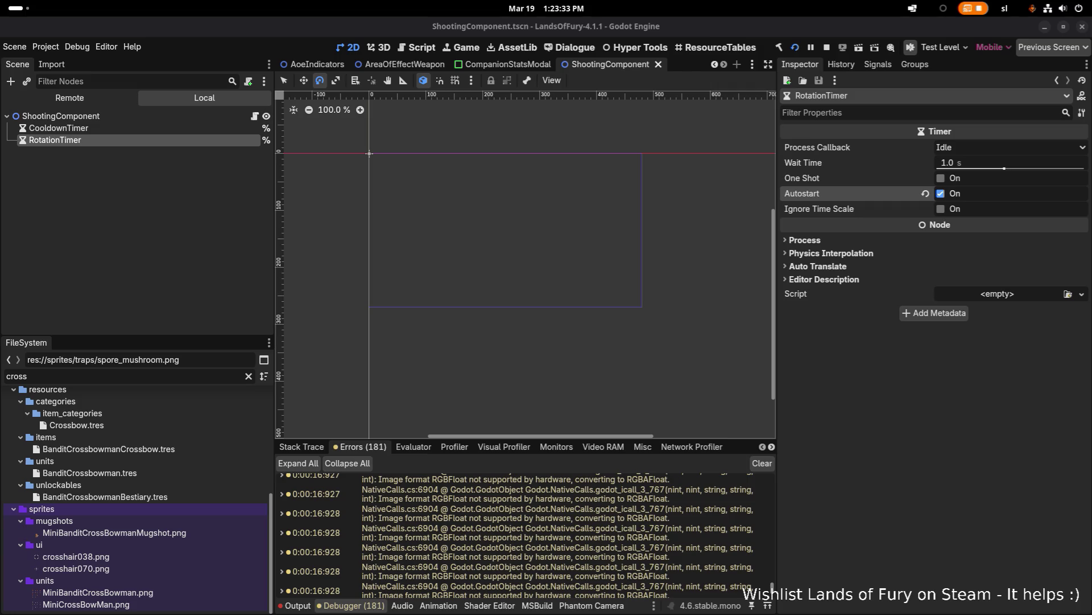
In Lands of Fury, restart the level, walk up to the purple mushroom, then quit to desktop
key(alt+Tab)
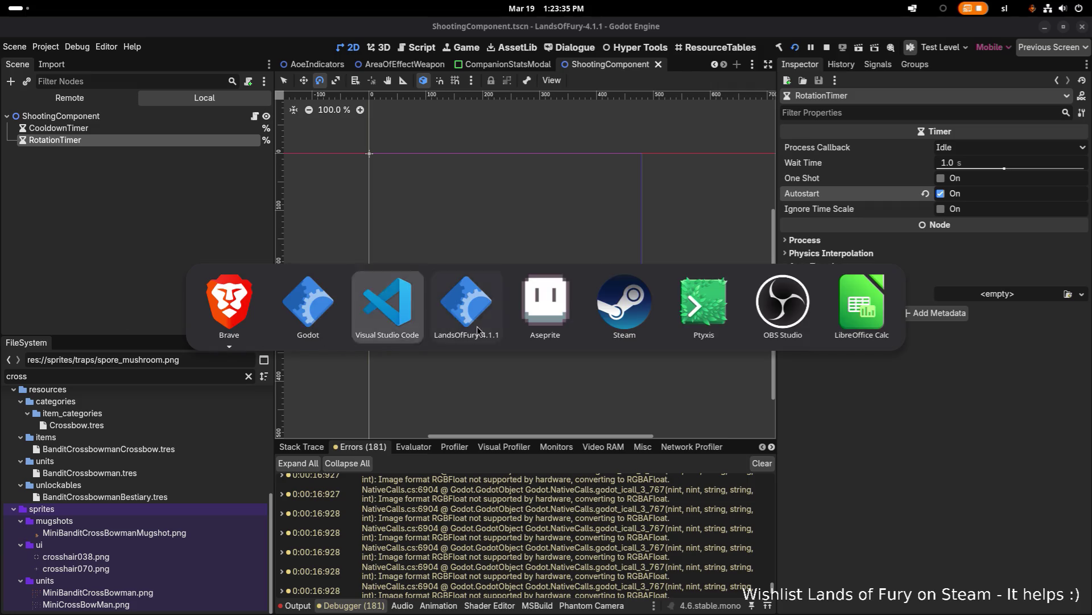
click(463, 312)
key(Escape)
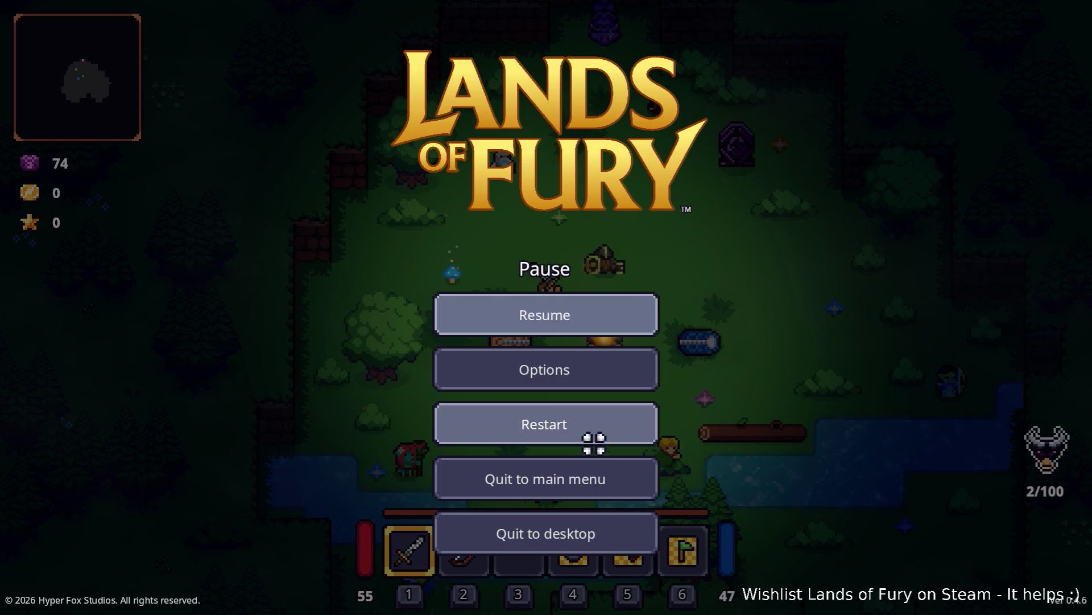
click(595, 428)
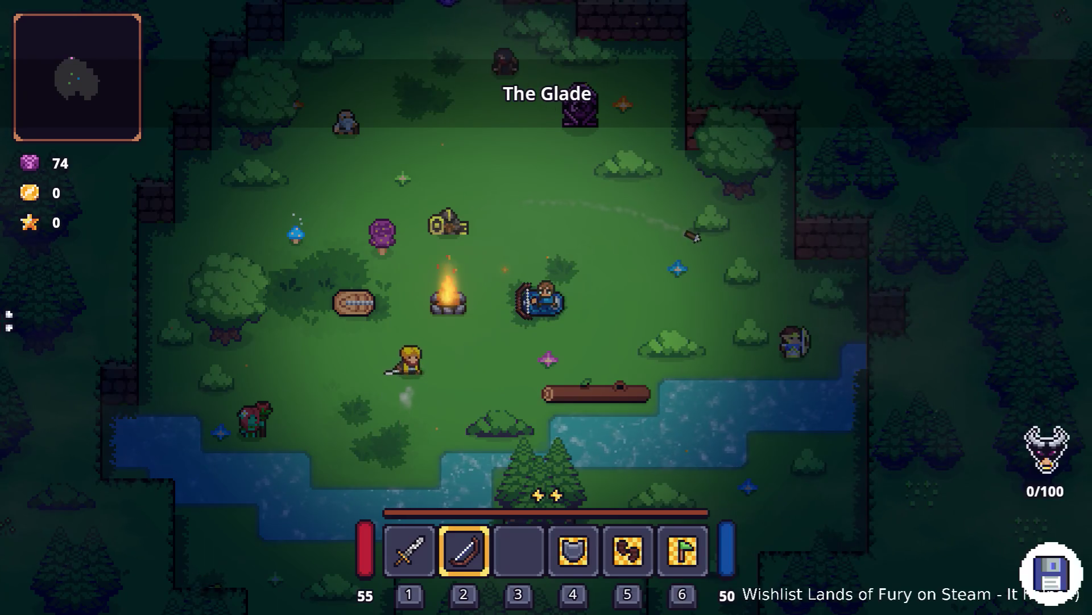
key(w)
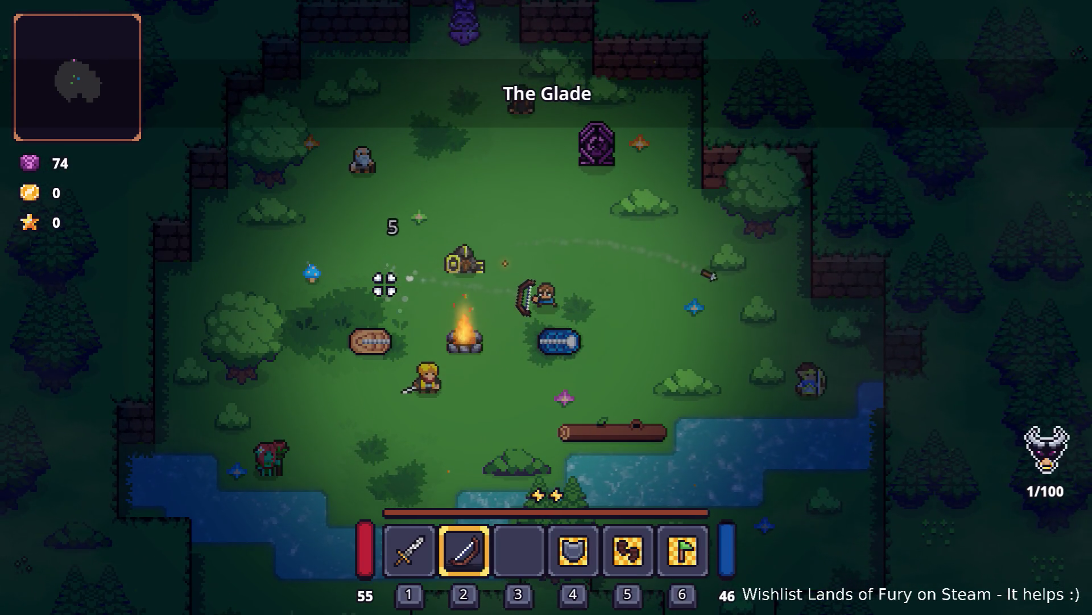
key(Escape)
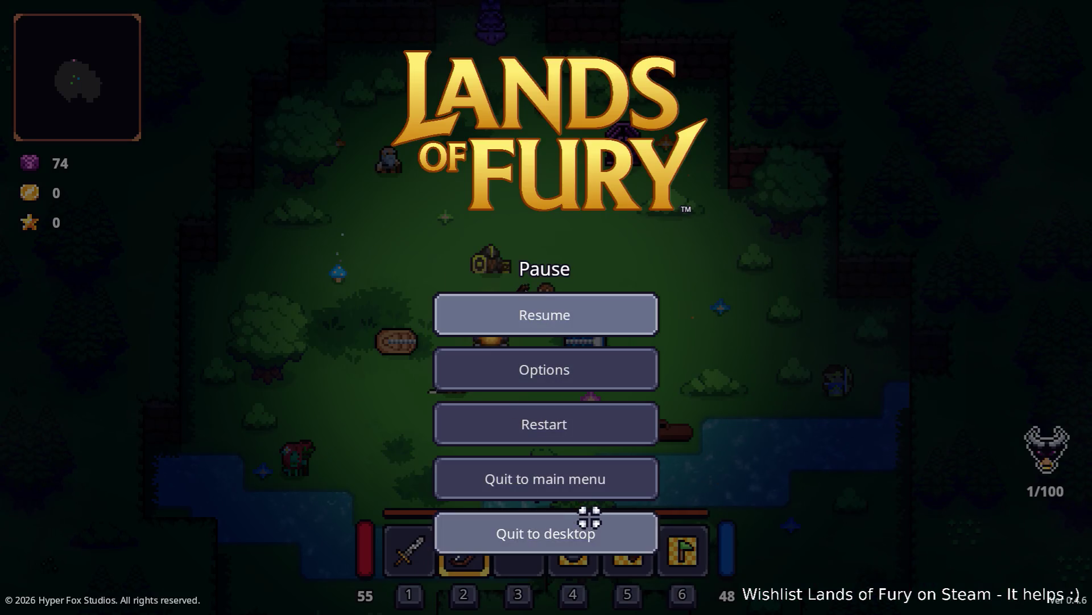
click(587, 524)
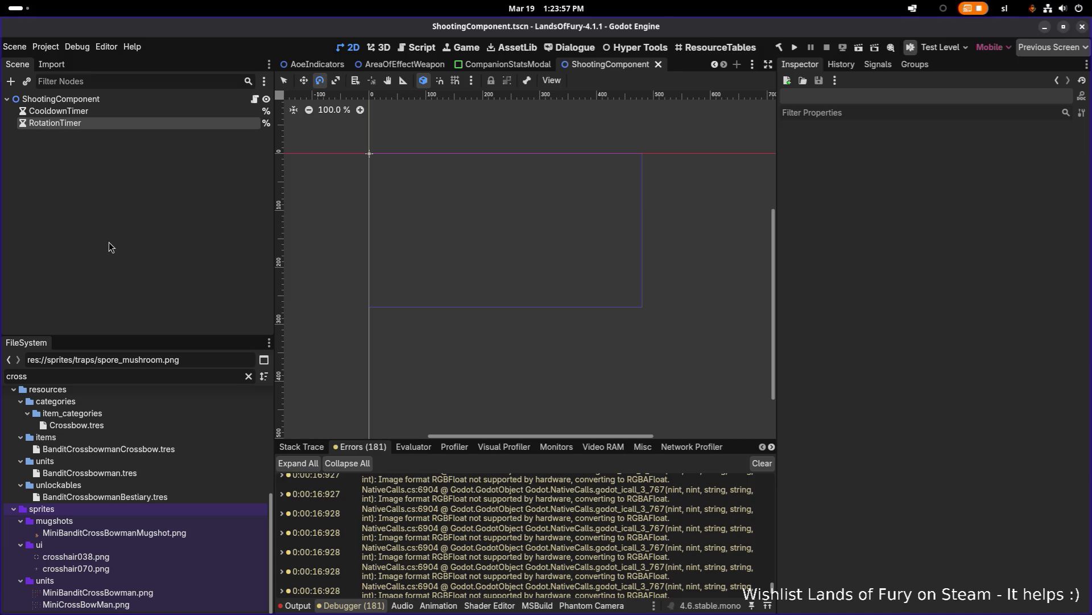
Switch from Godot to Visual Studio Code with ShootingComponent.cs in the left editor
scroll(400, 215, down, 1)
key(alt+Tab)
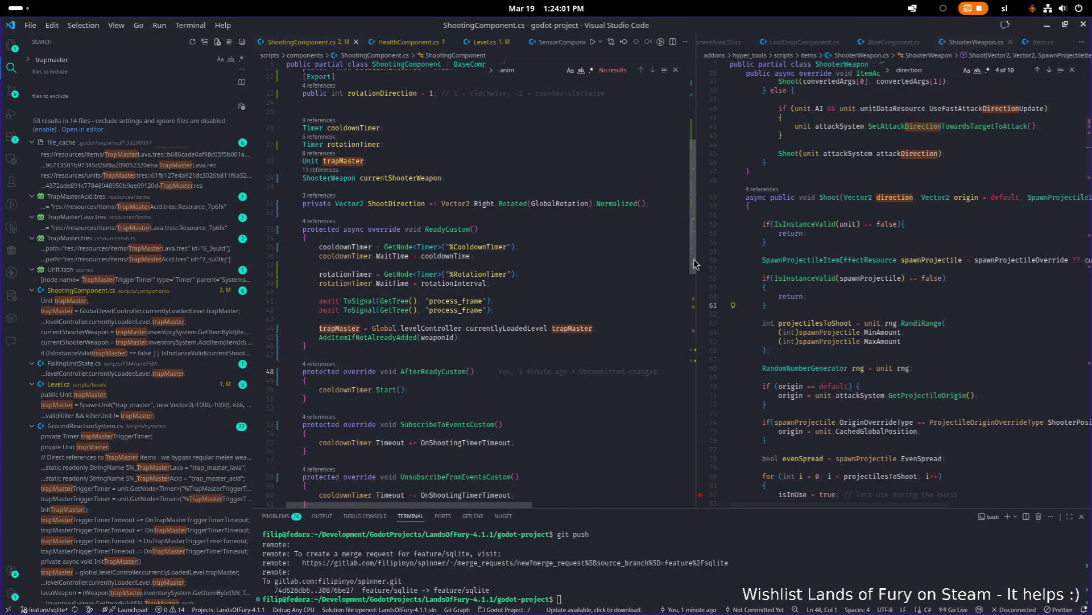
click(685, 259)
Scroll ShootingComponent.cs to the top and place the cursor on the rotateOverTime declaration, line 17
scroll(711, 279, up, 7)
click(631, 277)
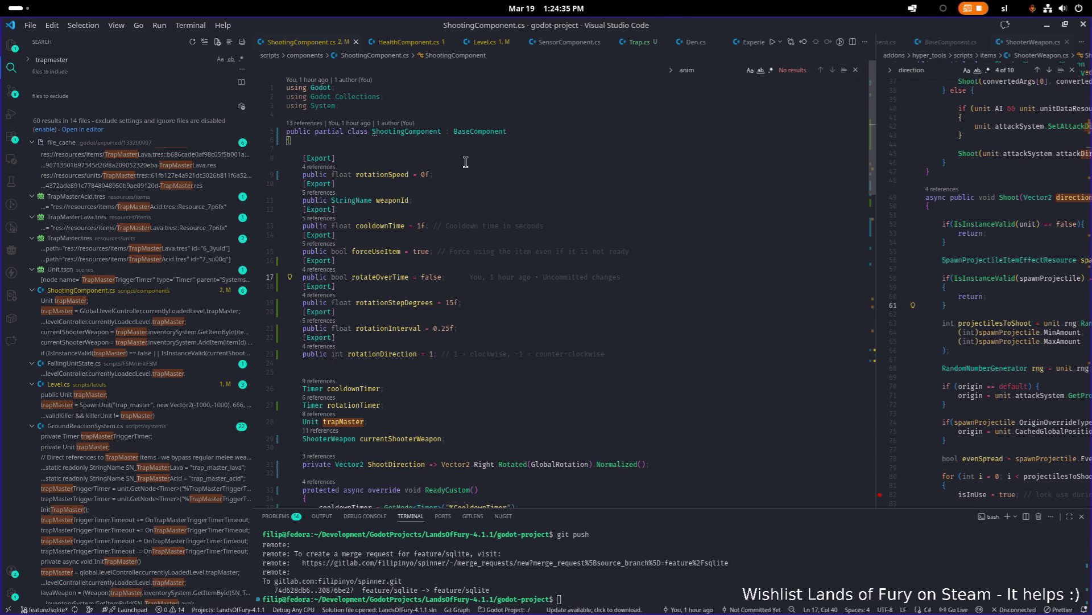
key(alt+Tab)
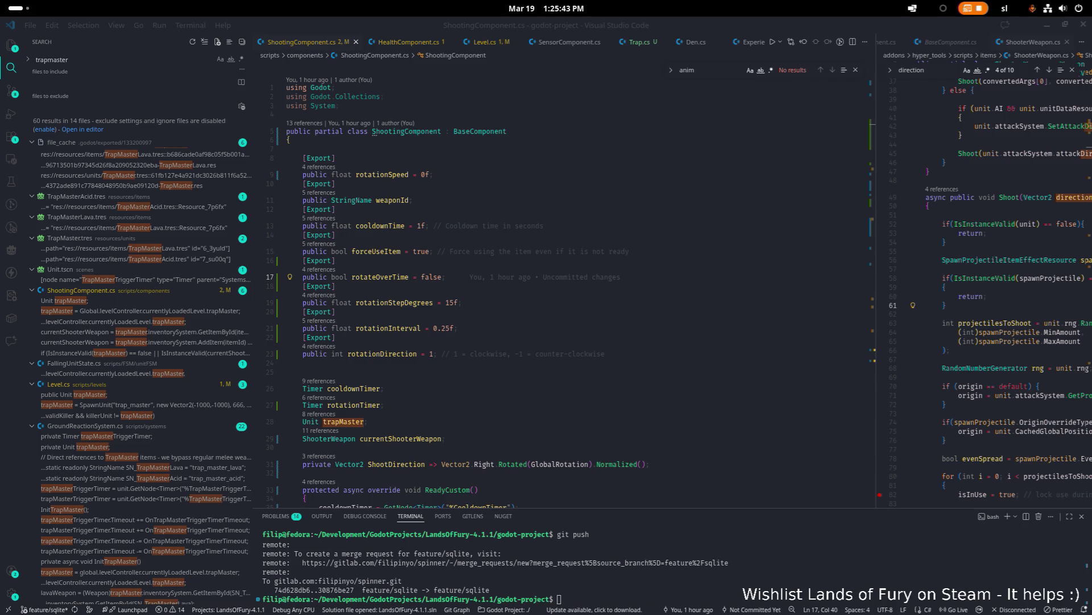
click(516, 283)
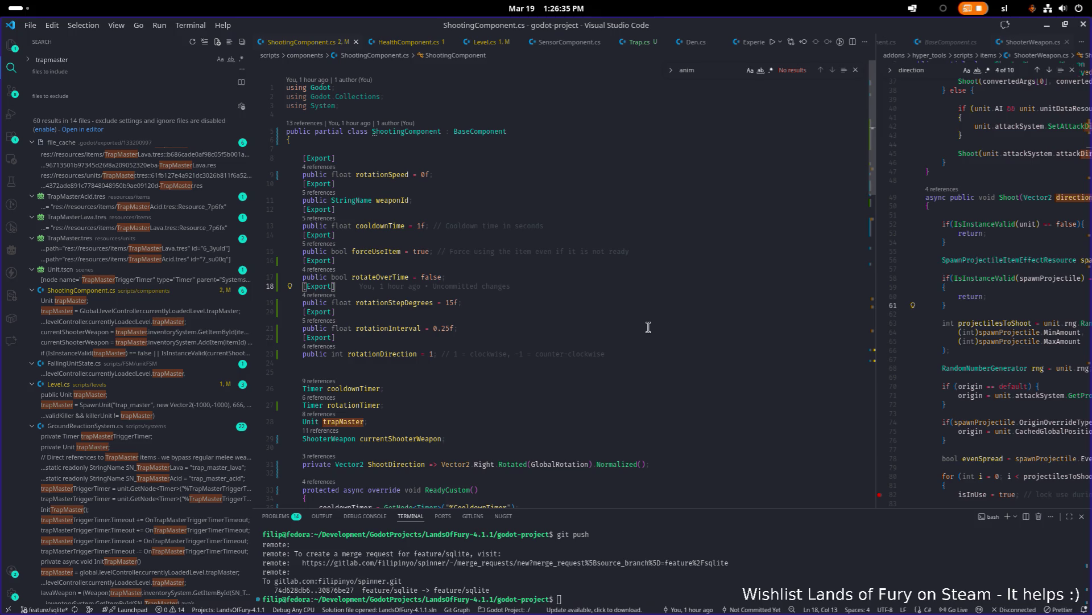
scroll(648, 327, down, 15)
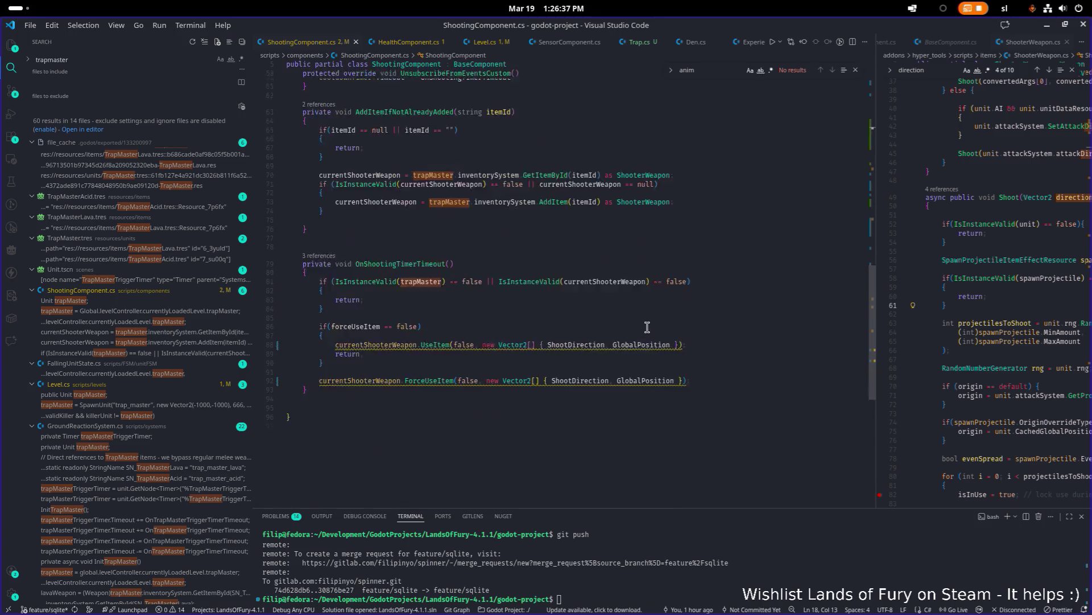
scroll(647, 327, up, 5)
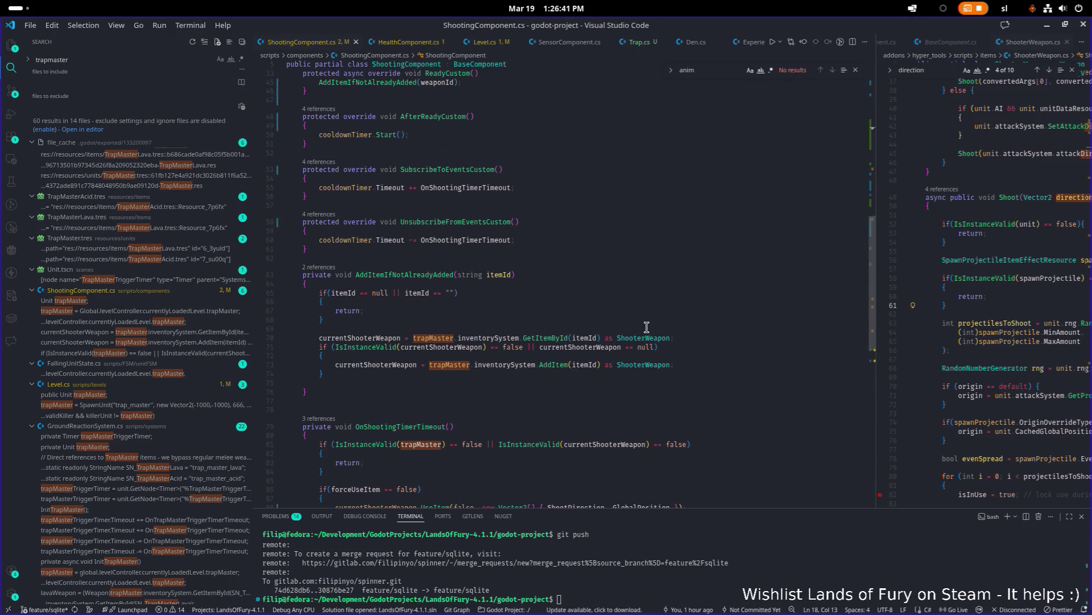
scroll(647, 328, up, 3)
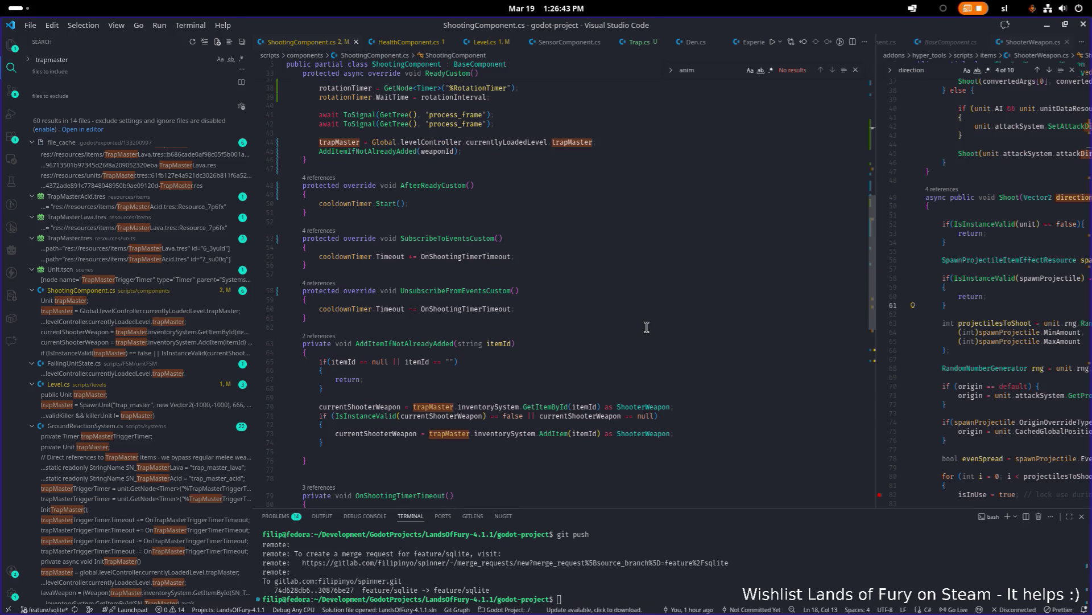
scroll(647, 327, down, 5)
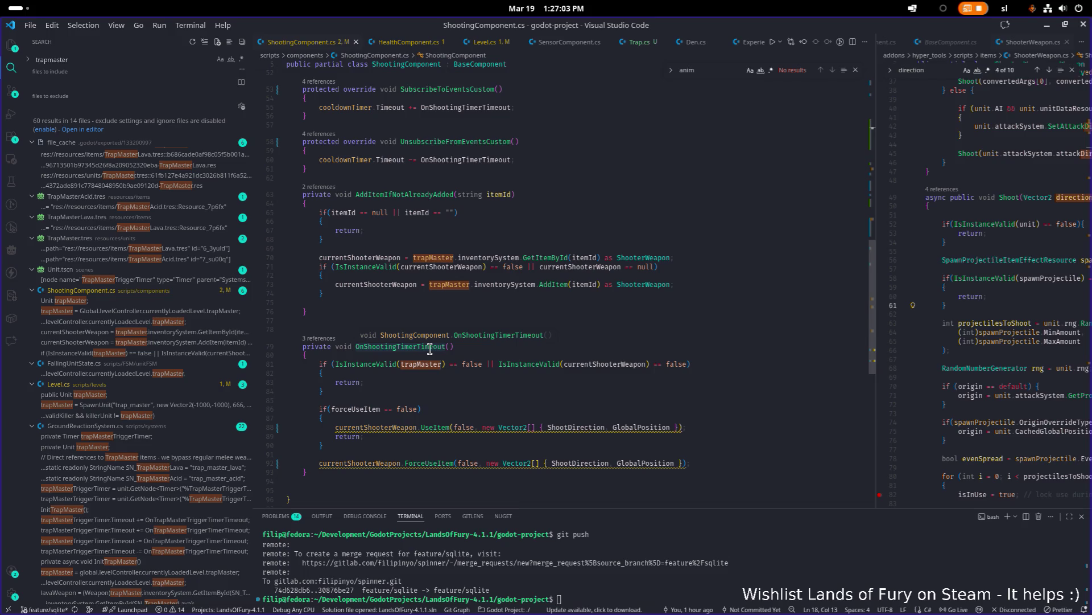
scroll(429, 350, up, 15)
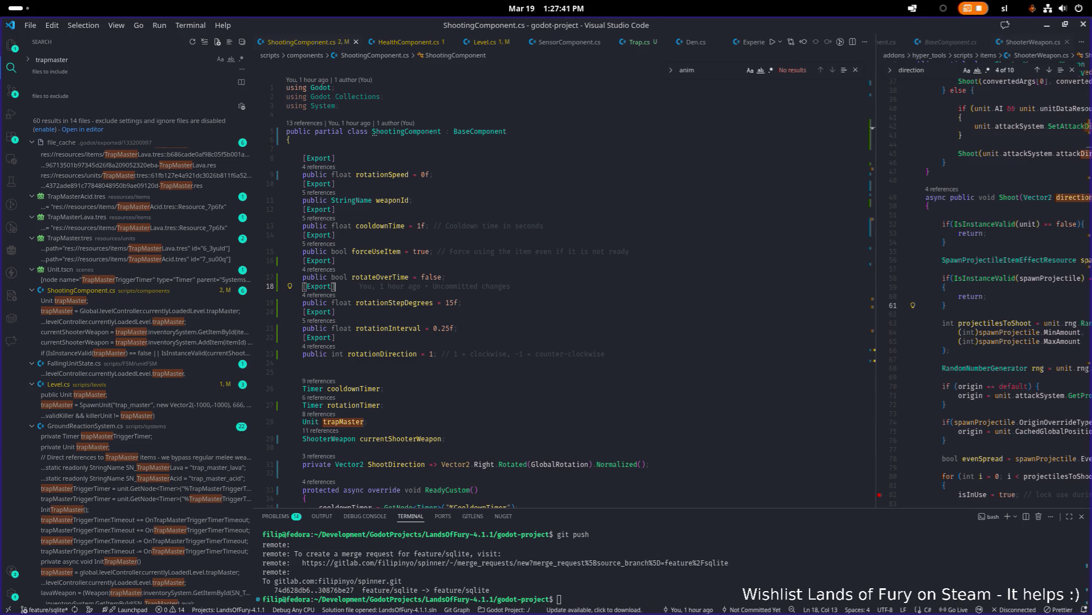
key(alt+Tab)
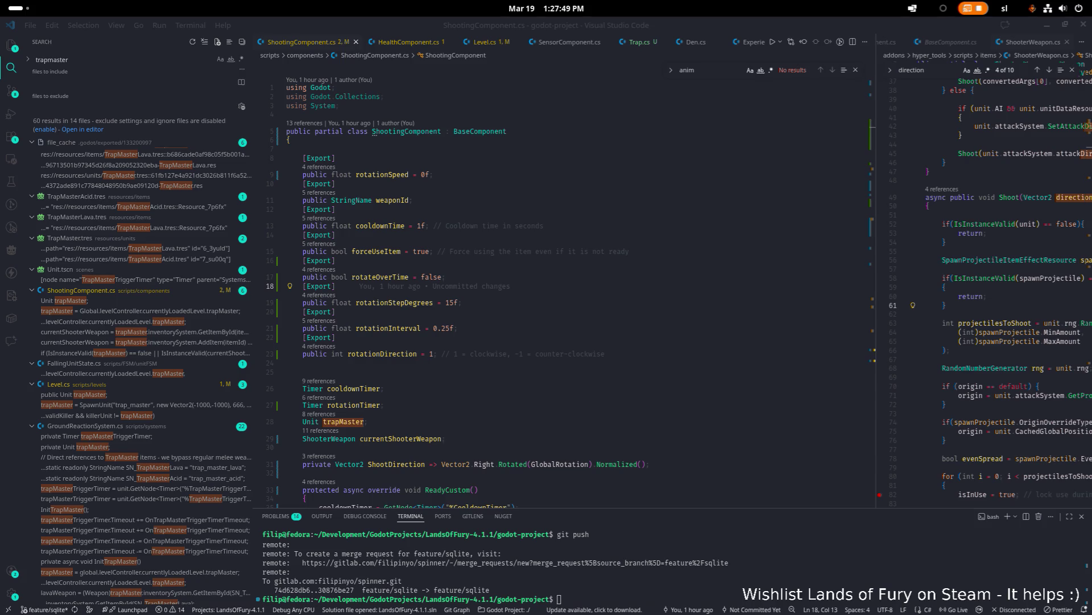
Replace all of ShootingComponent.cs with the new Shooting/Rotation grouped code and save it
key(alt+Tab)
key(ctrl+a)
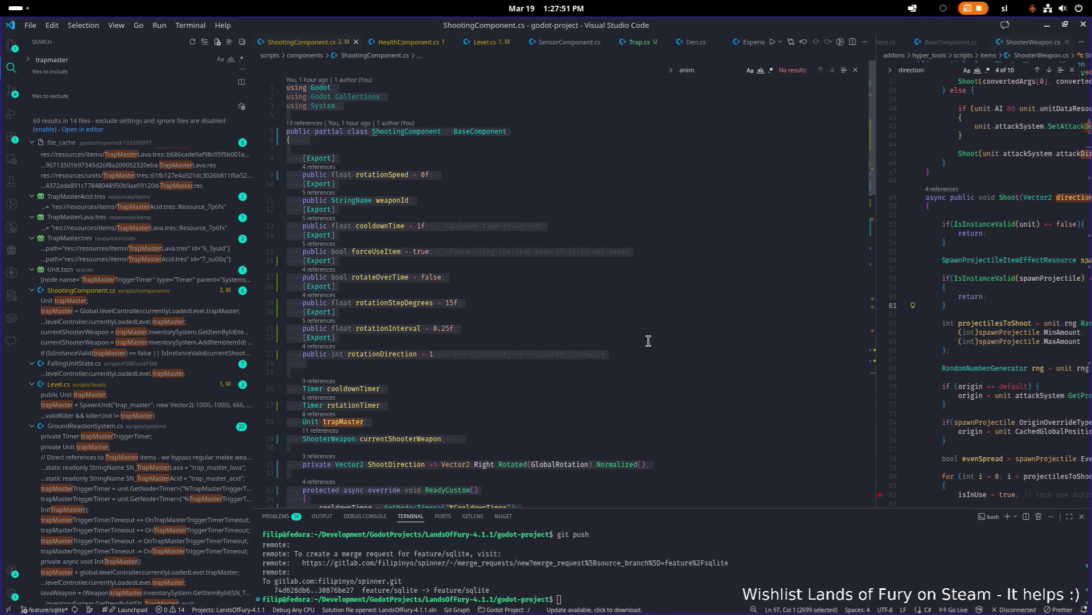
key(ctrl+v)
scroll(646, 340, up, 15)
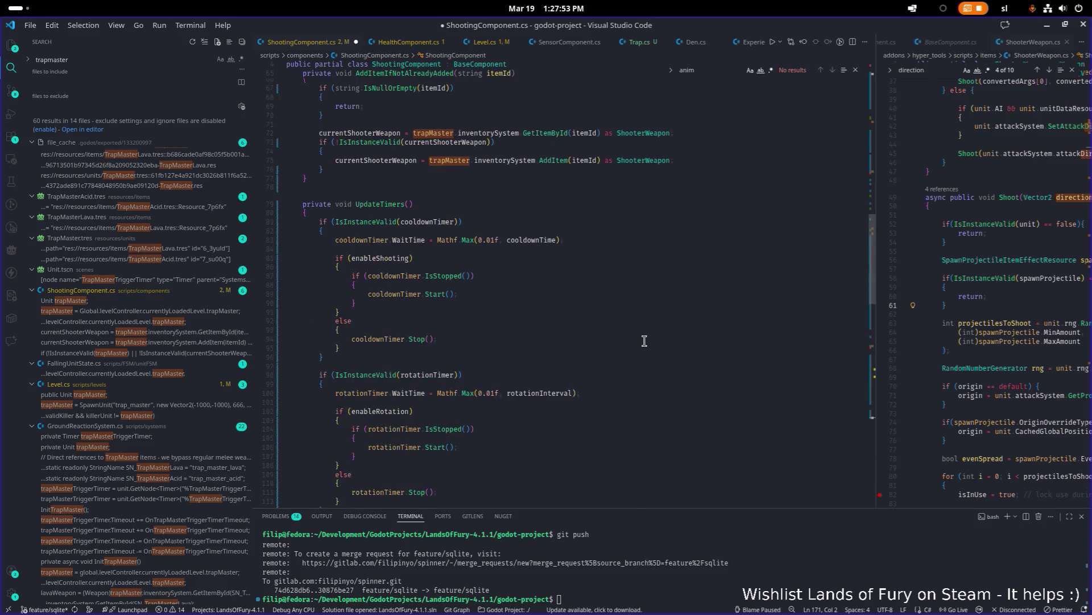
click(645, 340)
key(ctrl+s)
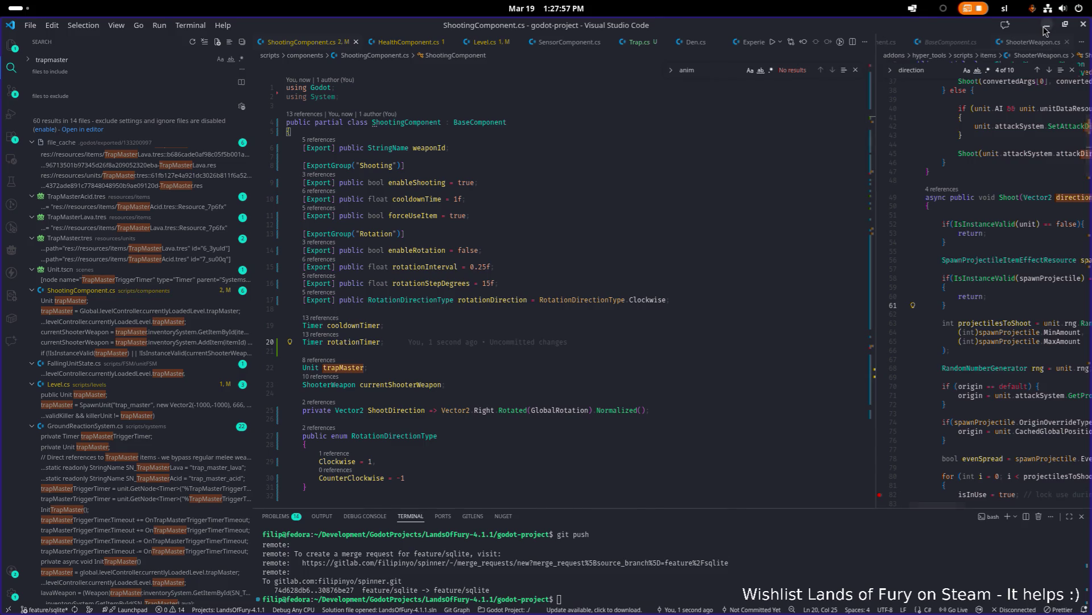
key(alt+Tab)
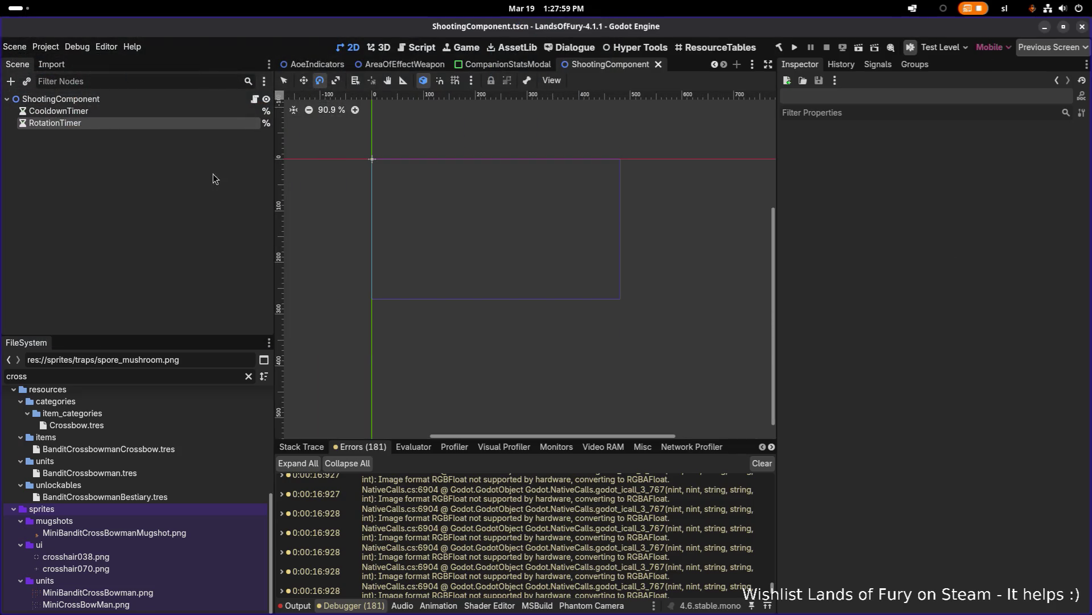
Quick-open the MushroomTrap scene via traps/spore_mush and rebuild the C# project
key(ctrl+shift+o)
text(trap)
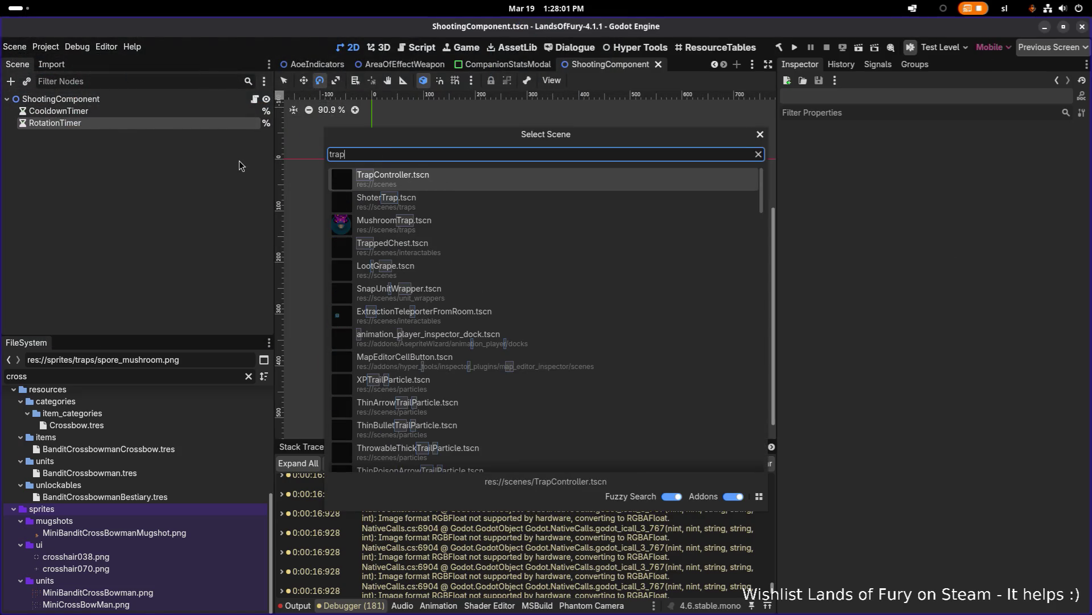
text(s/spore_mushr)
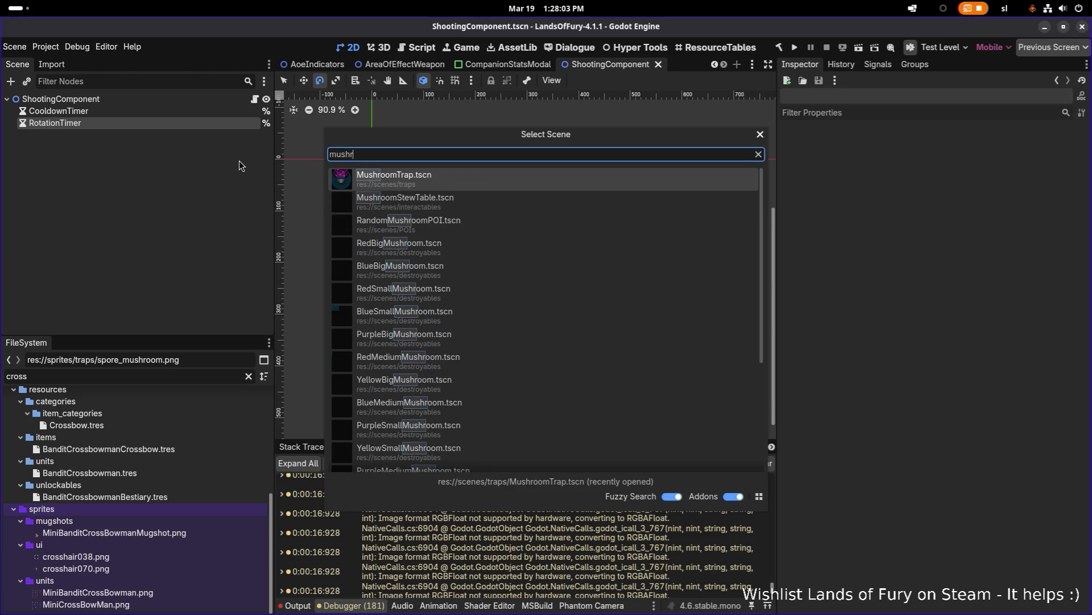
key(Return)
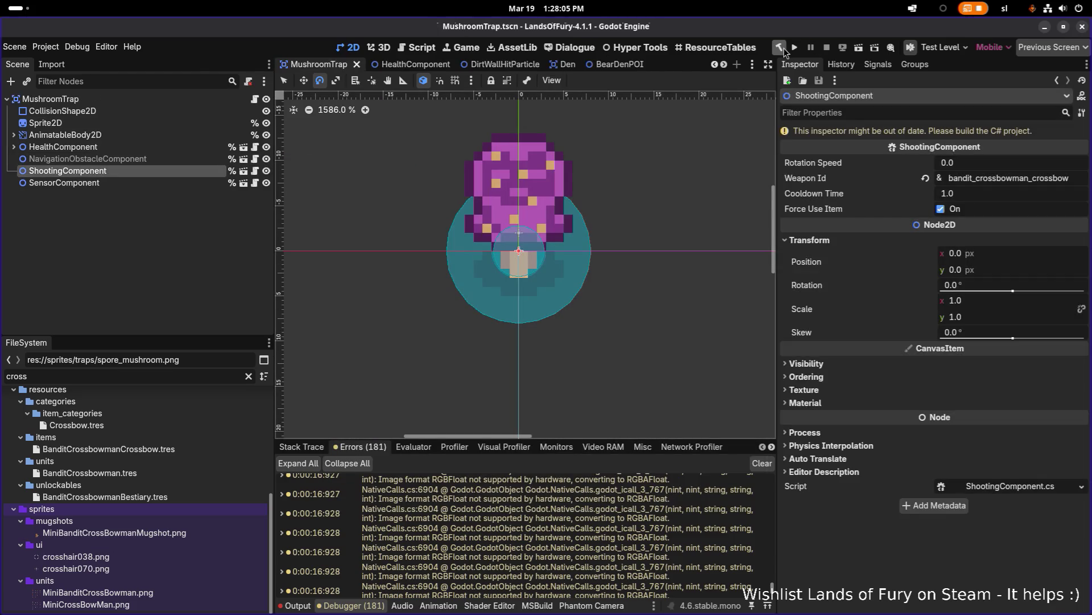
click(779, 48)
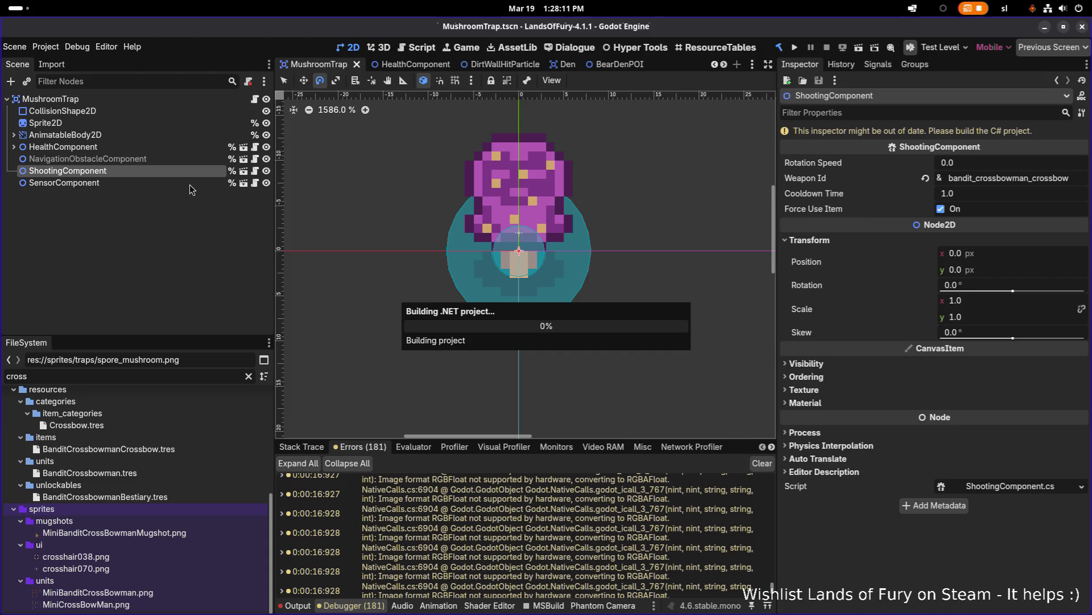
Select ShootingComponent and set its Shooting Cooldown Time to 3.0
click(206, 160)
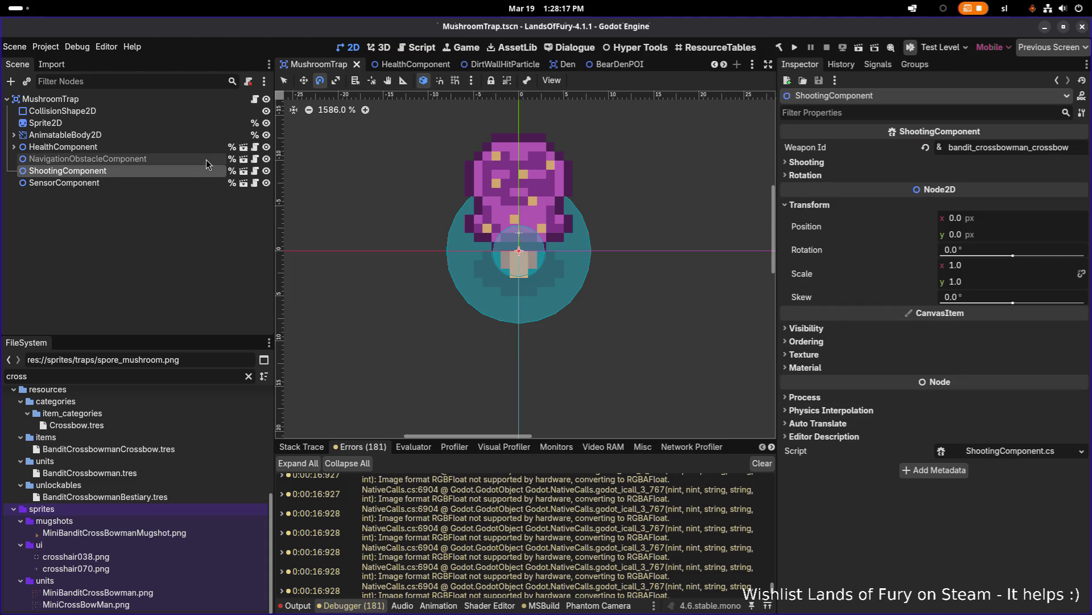
click(202, 173)
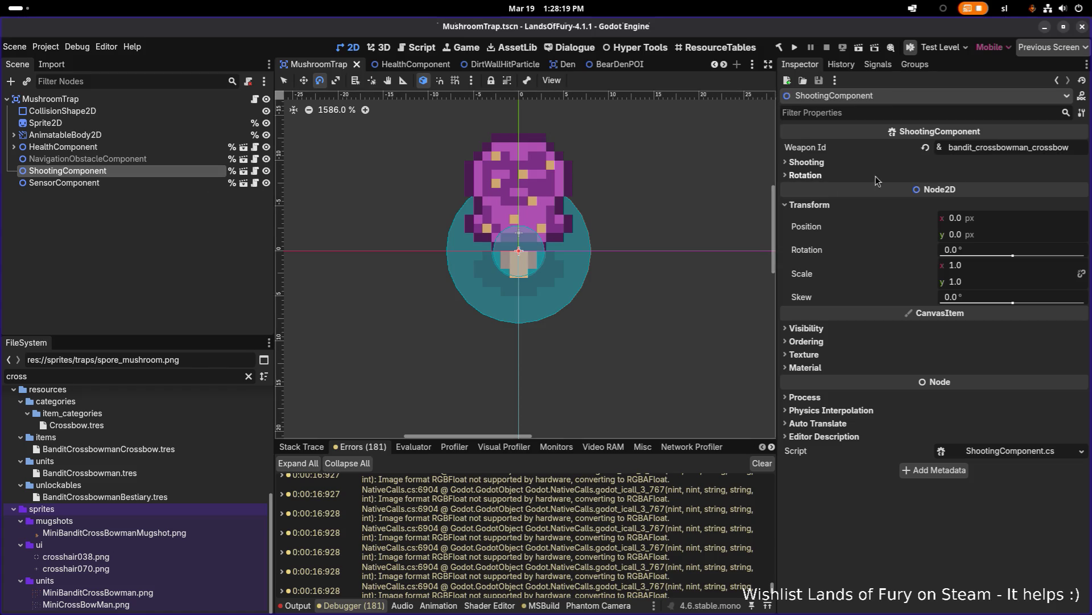
click(846, 165)
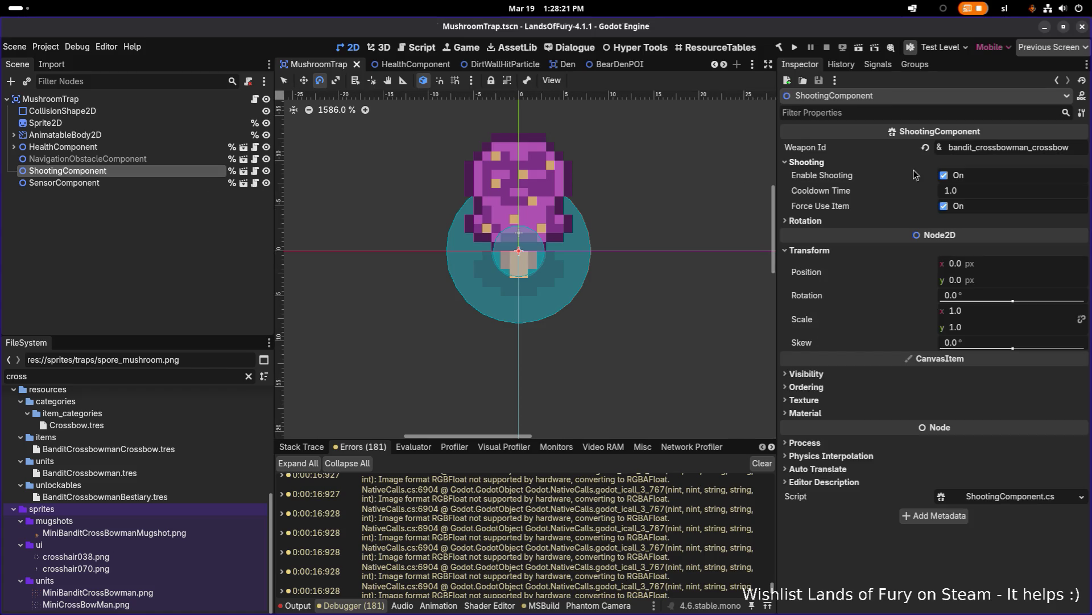
click(990, 193)
text(3)
key(Return)
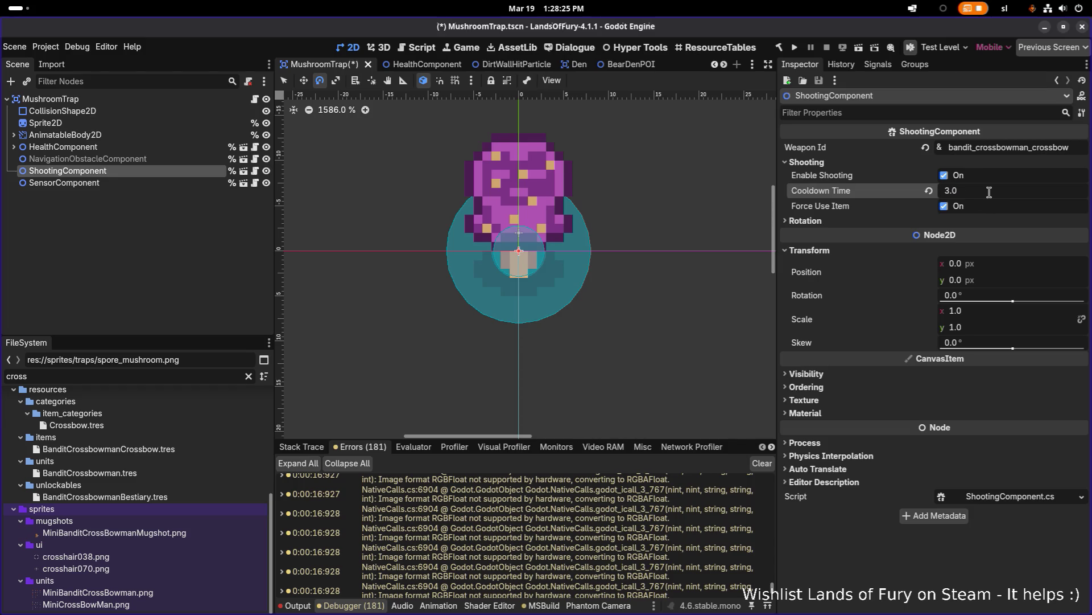
Turn on Enable Rotation under the ShootingComponent's Rotation group and save the MushroomTrap scene
click(936, 222)
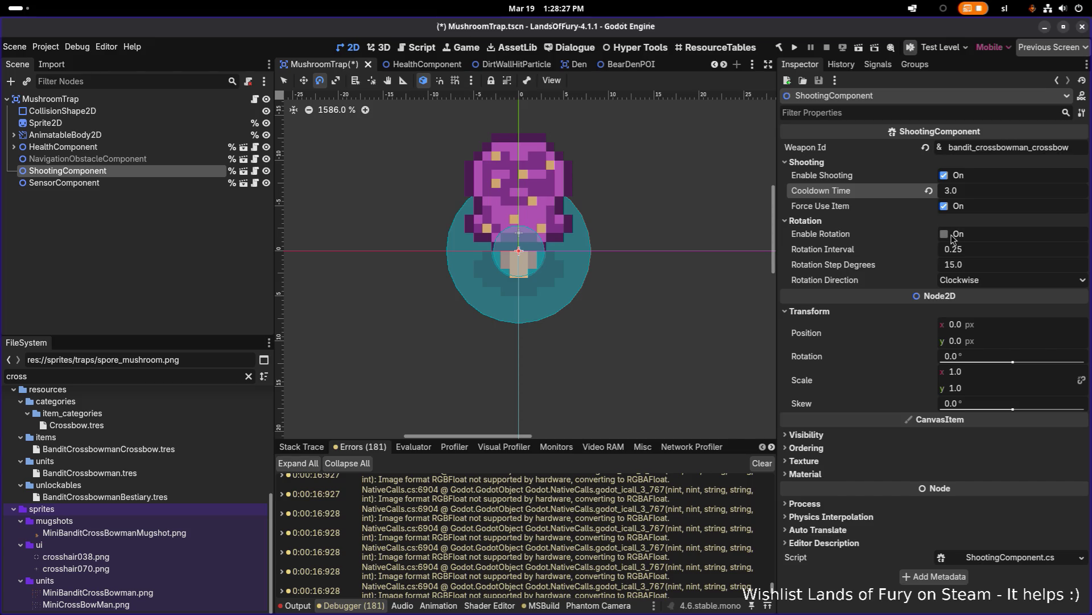
click(954, 234)
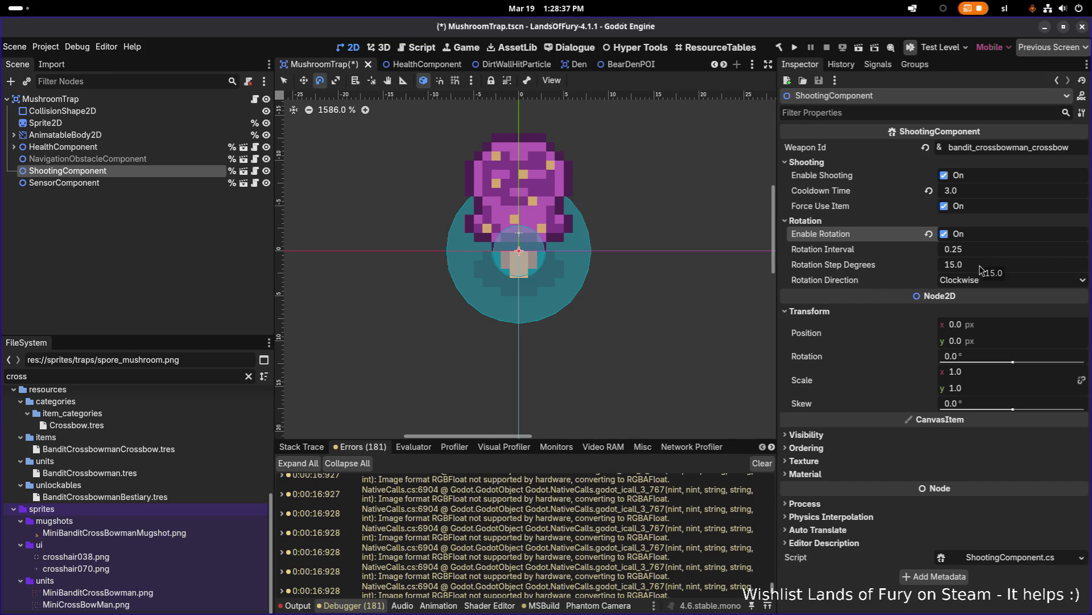
key(ctrl+s)
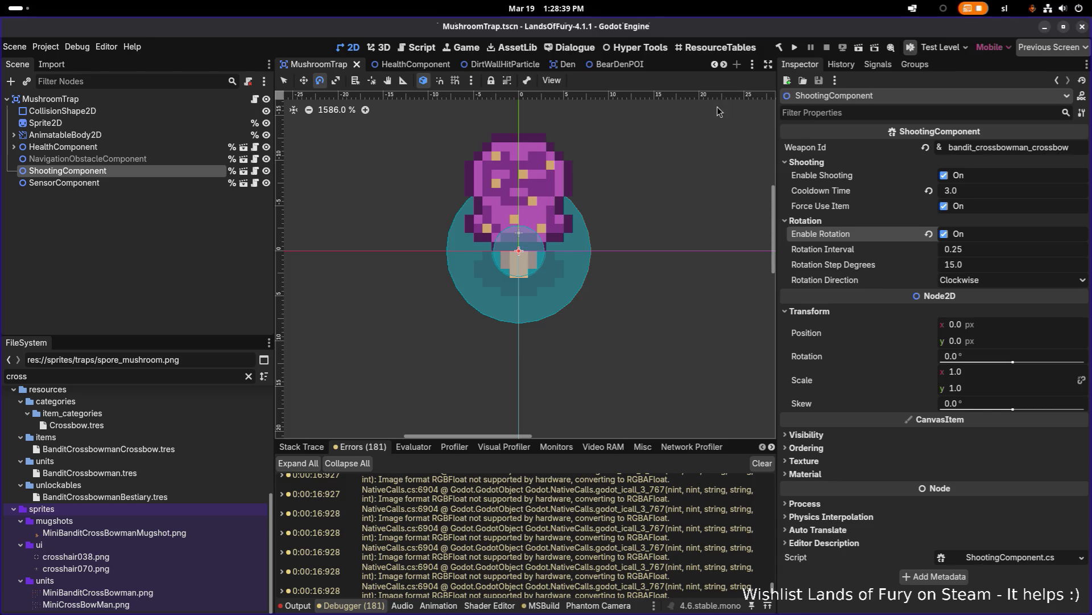
Run the project, start the game to test the rotating trap, then return to the editor
click(794, 48)
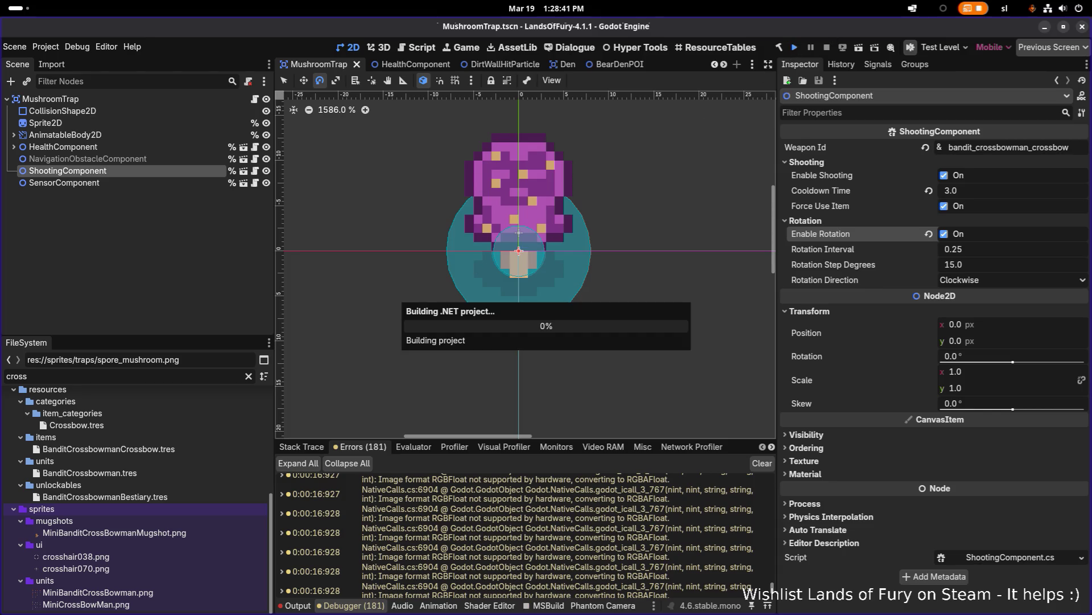
scroll(303, 267, up, 1)
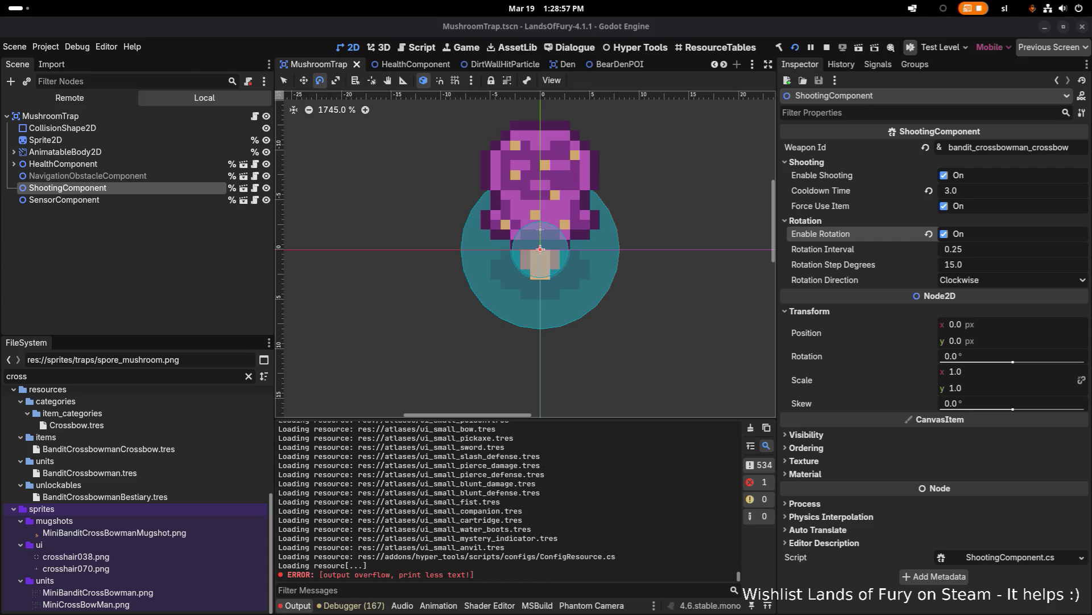
key(alt+Tab)
key(Return)
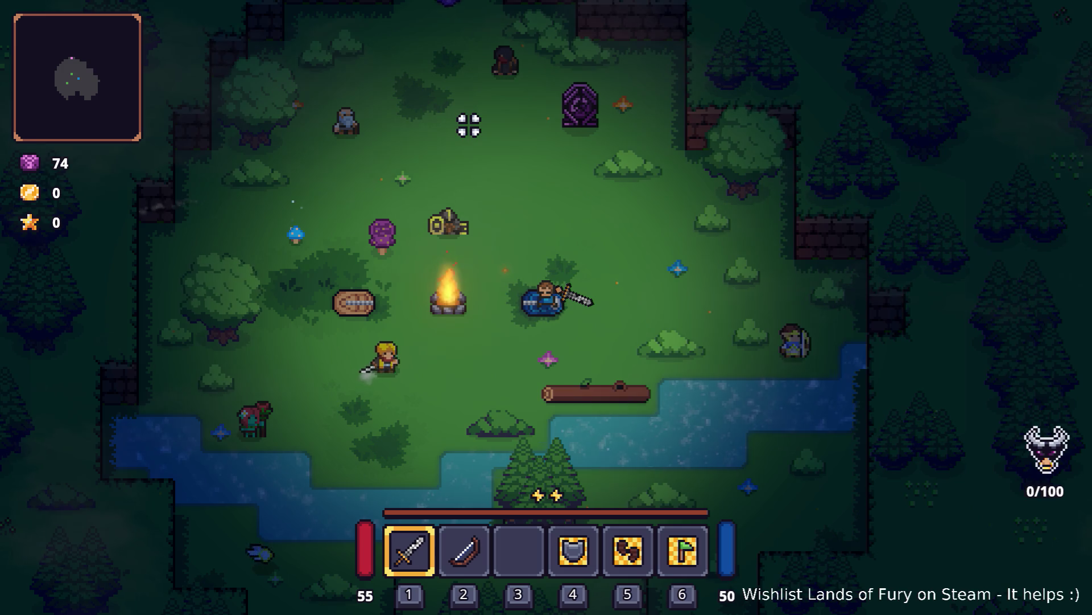
key(F8)
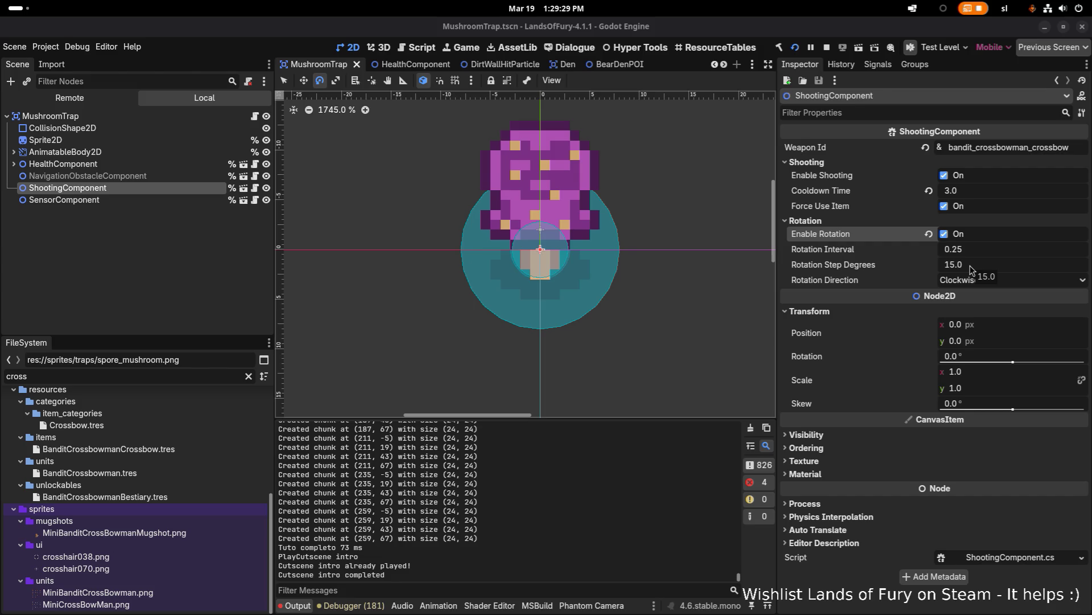
Set Rotation Step Degrees to 5, save, and watch the trap in the running game
click(1004, 259)
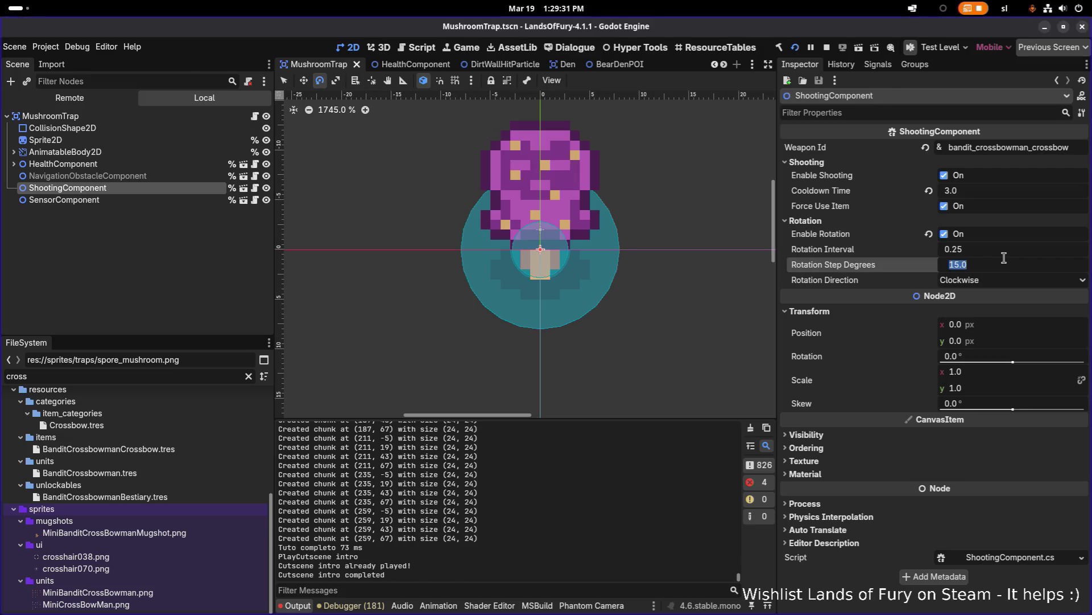
text(5)
key(Return)
key(ctrl+s)
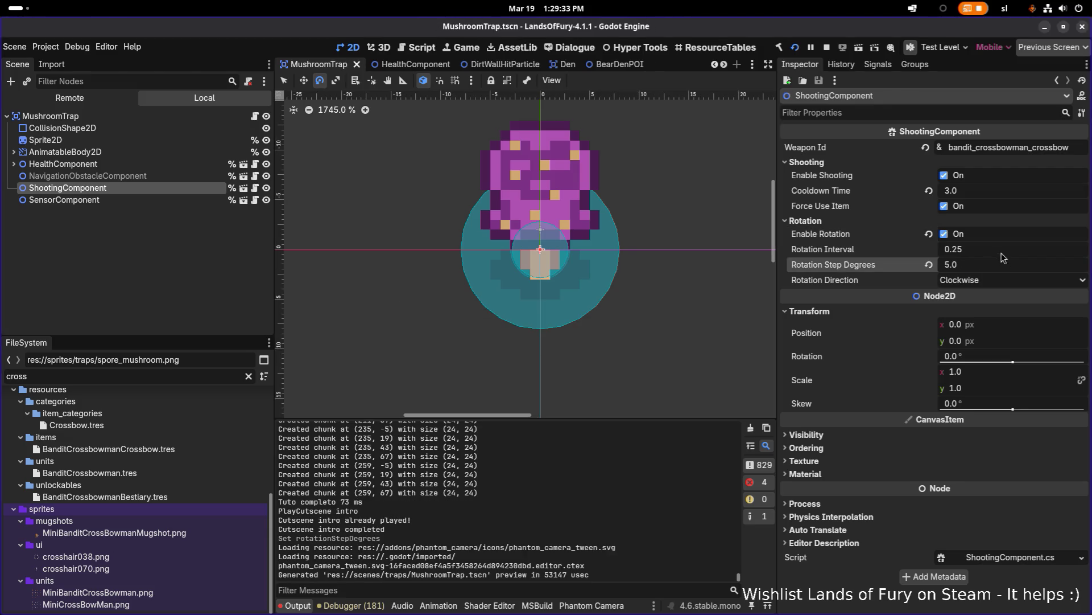
click(983, 249)
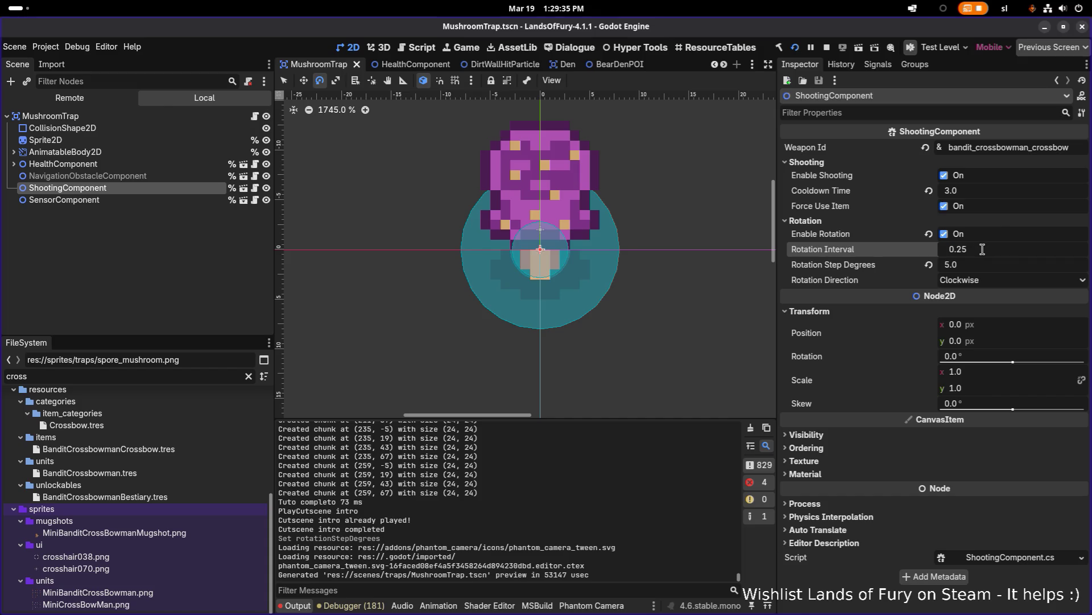
key(F5)
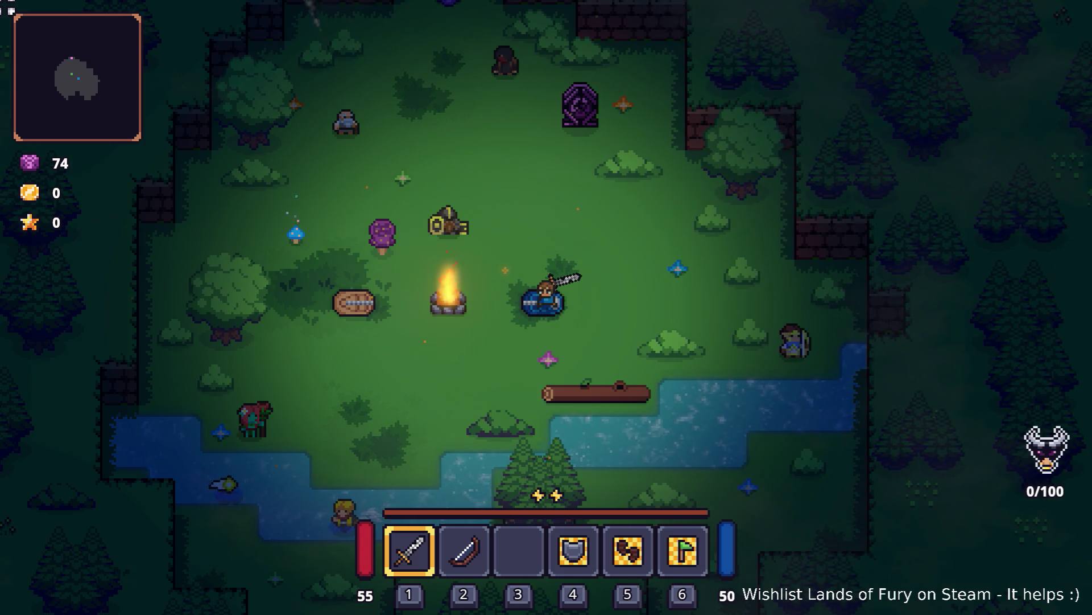
click(615, 56)
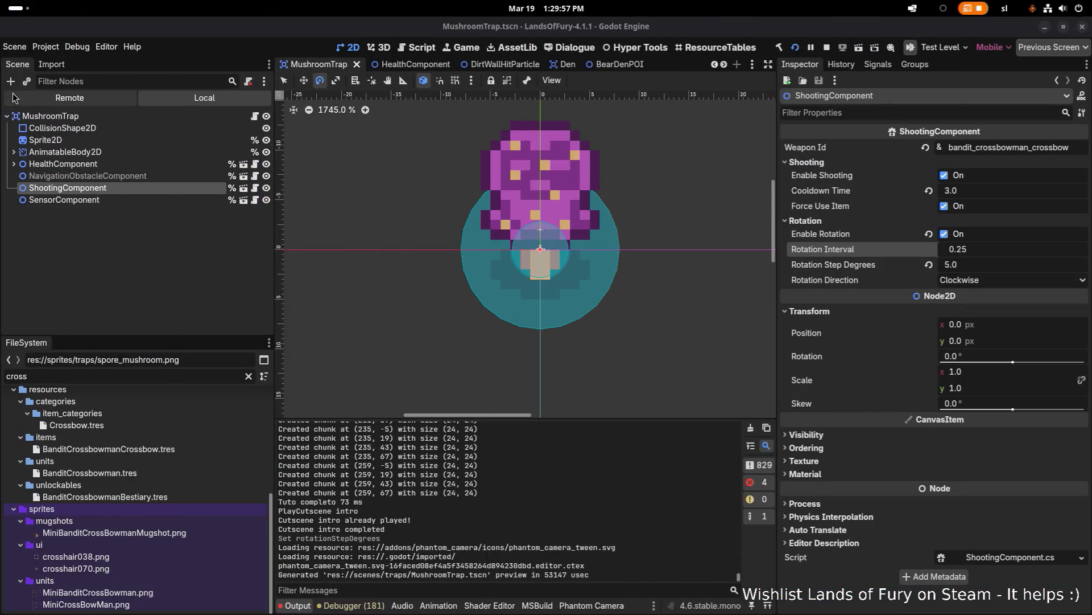
Set Rotation Interval to 0.1 and Cooldown Time to 2.0, then save the scene
click(997, 250)
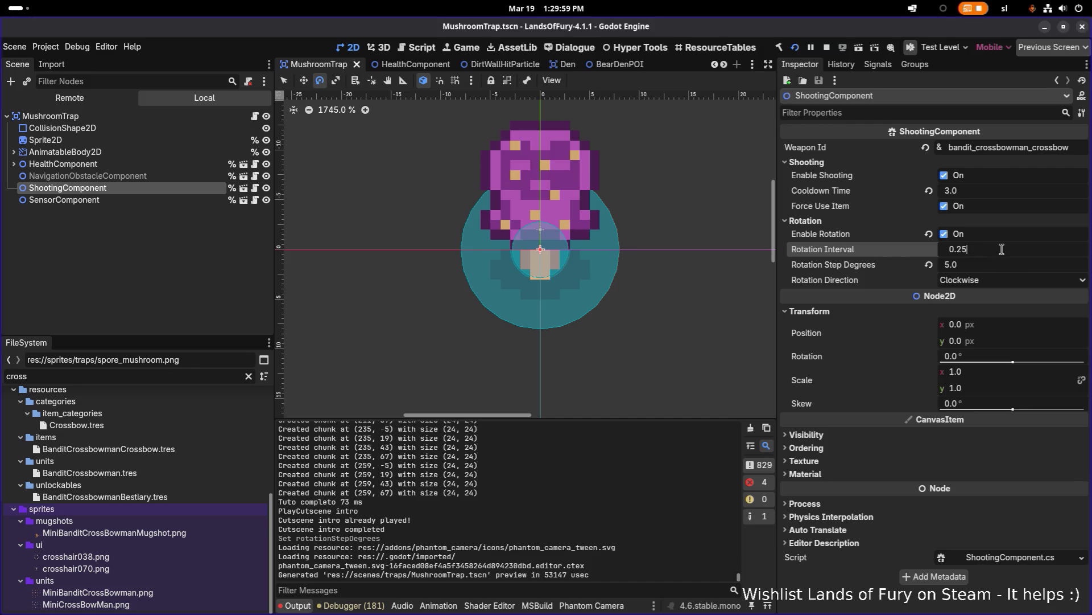
double_click(1005, 249)
text(1)
key(Return)
click(999, 190)
text(2)
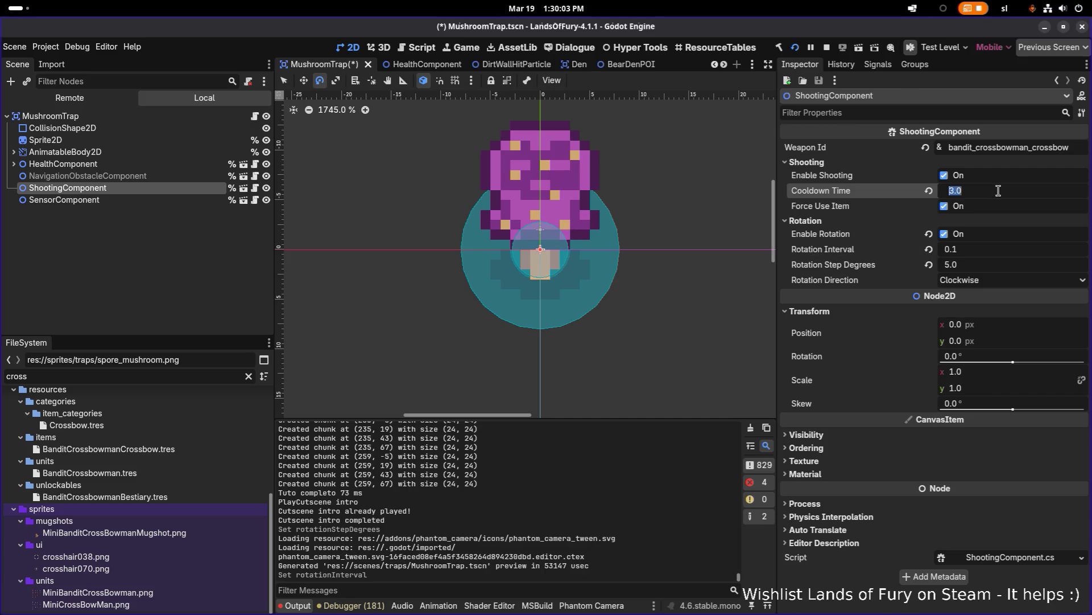
key(Return)
key(ctrl+s)
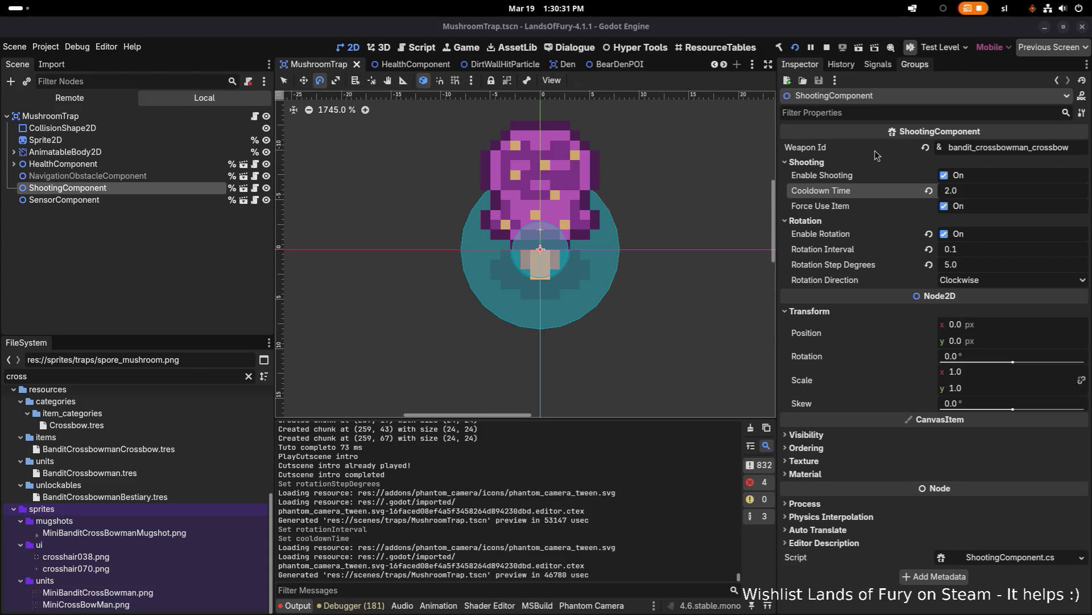
Stop the running game and cancel an accidental duplicate of the crossbow item file
click(829, 48)
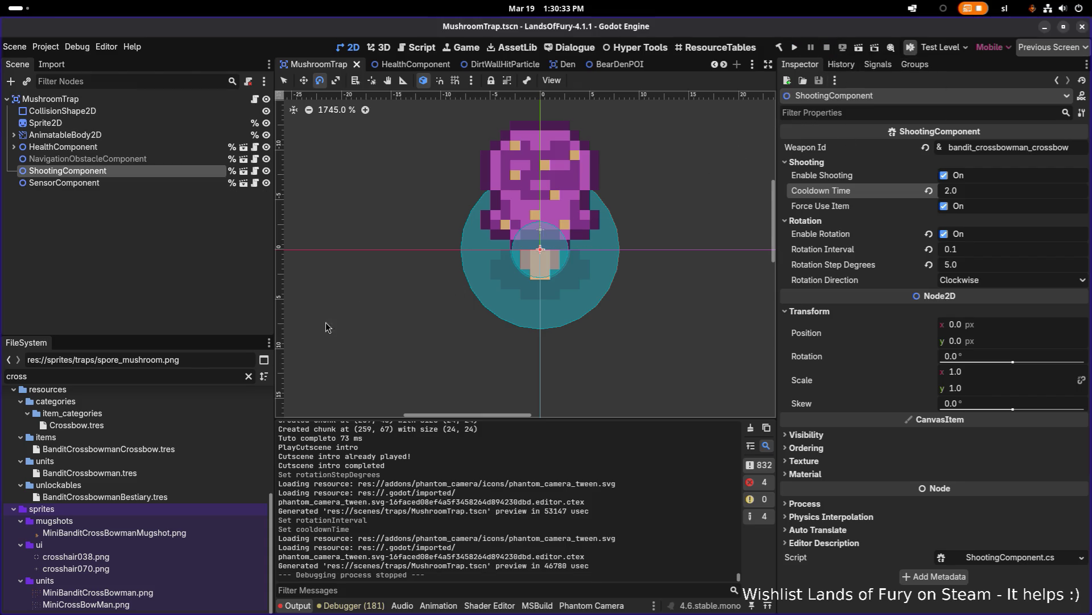
click(200, 449)
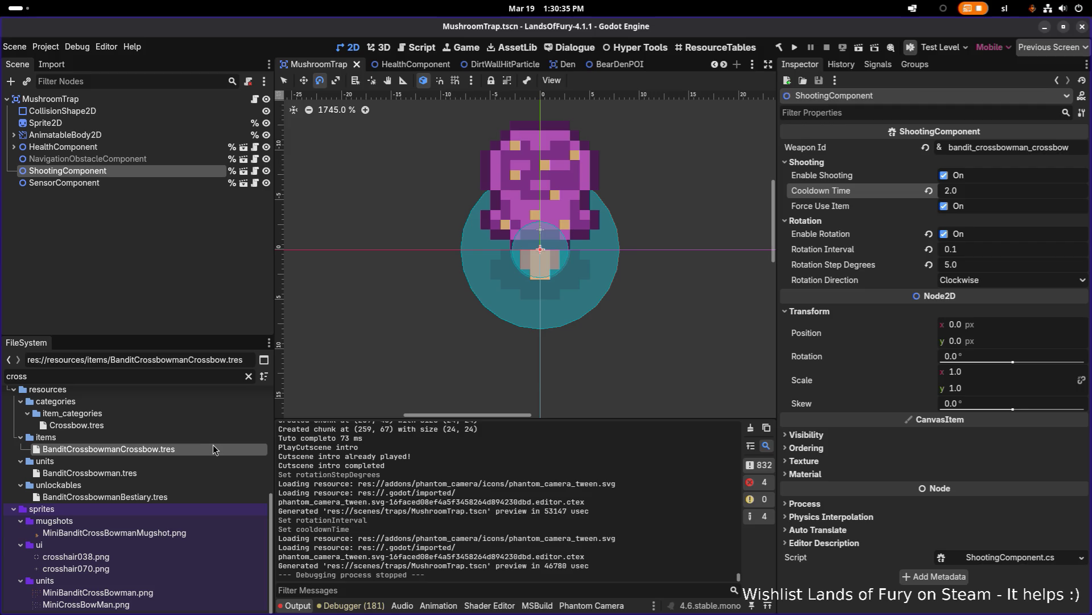
key(ctrl+d)
key(Escape)
Filter for goo, duplicate GooSlinger.tres as MushroomTrapSporeShooter.tres, then filter for mushroomtrap
double_click(211, 371)
text(goo)
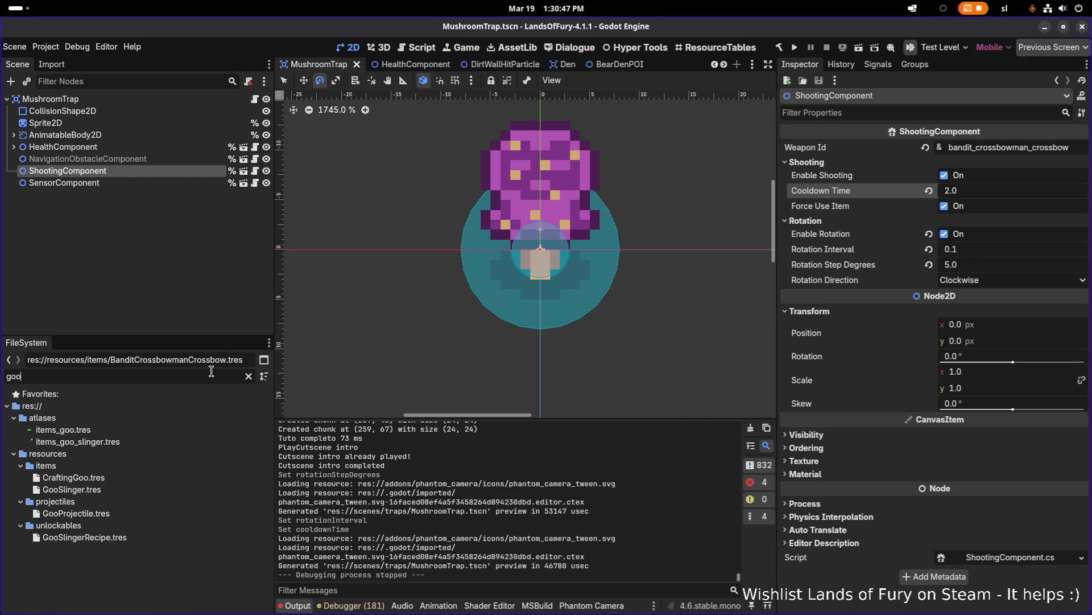
click(136, 481)
click(138, 489)
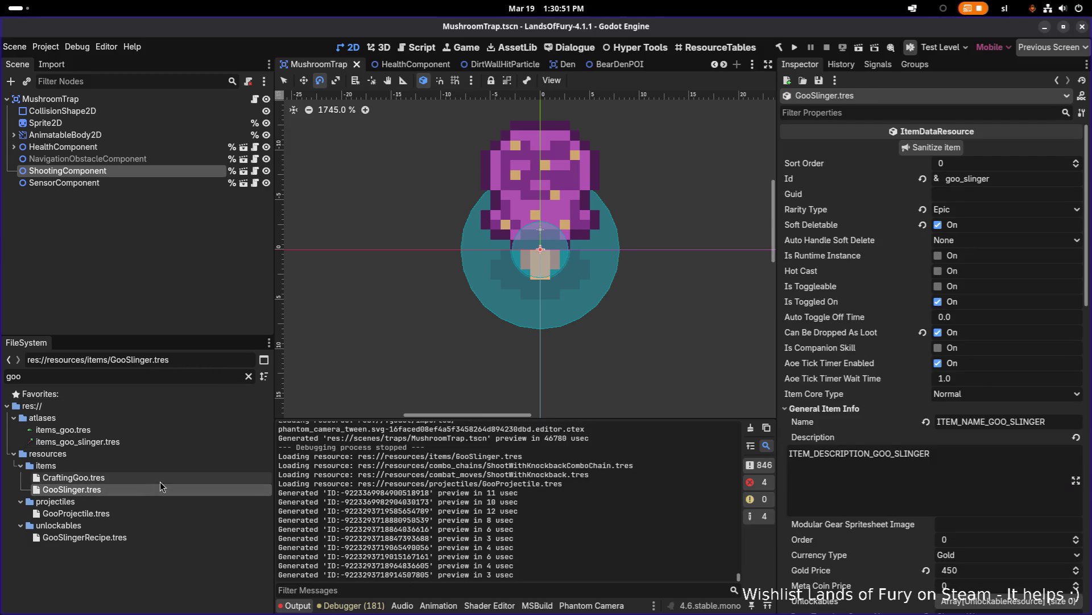
key(ctrl+d)
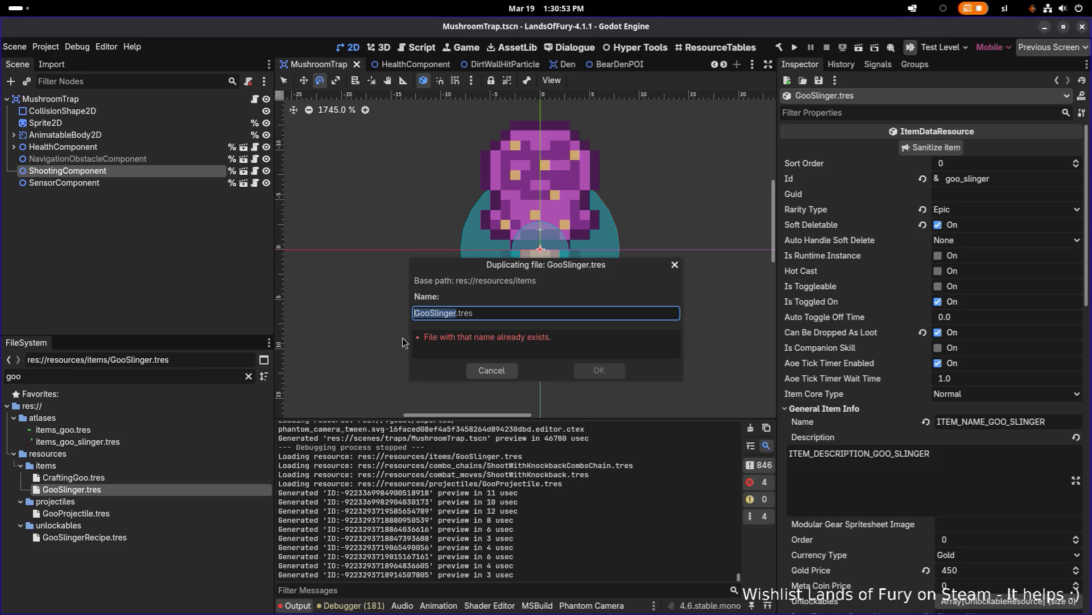
text(Mush)
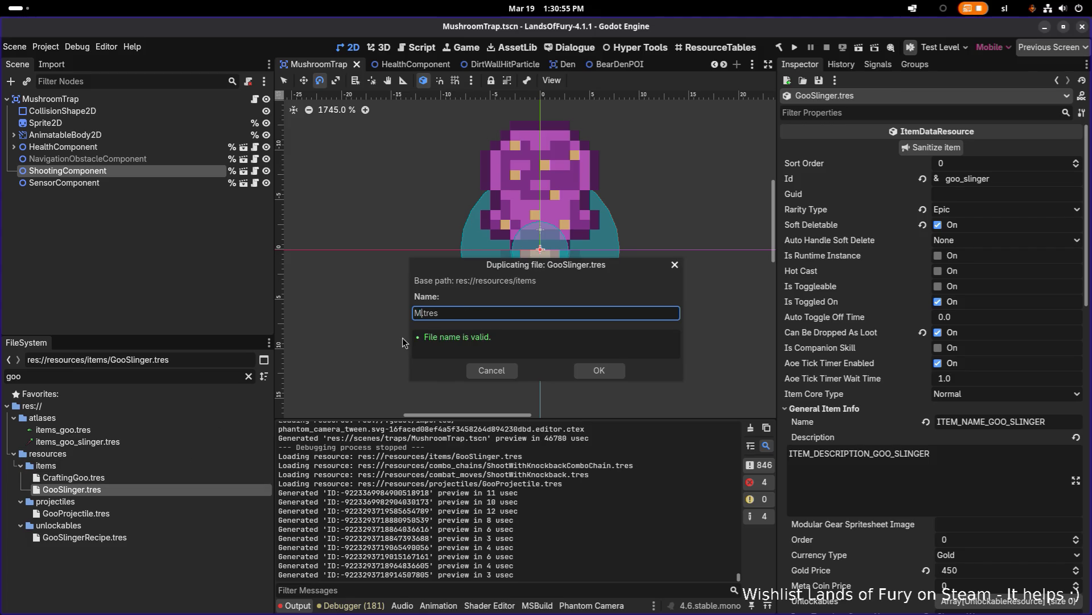
text(room)
text(TrapS)
text(poreS)
text(hooter)
key(Return)
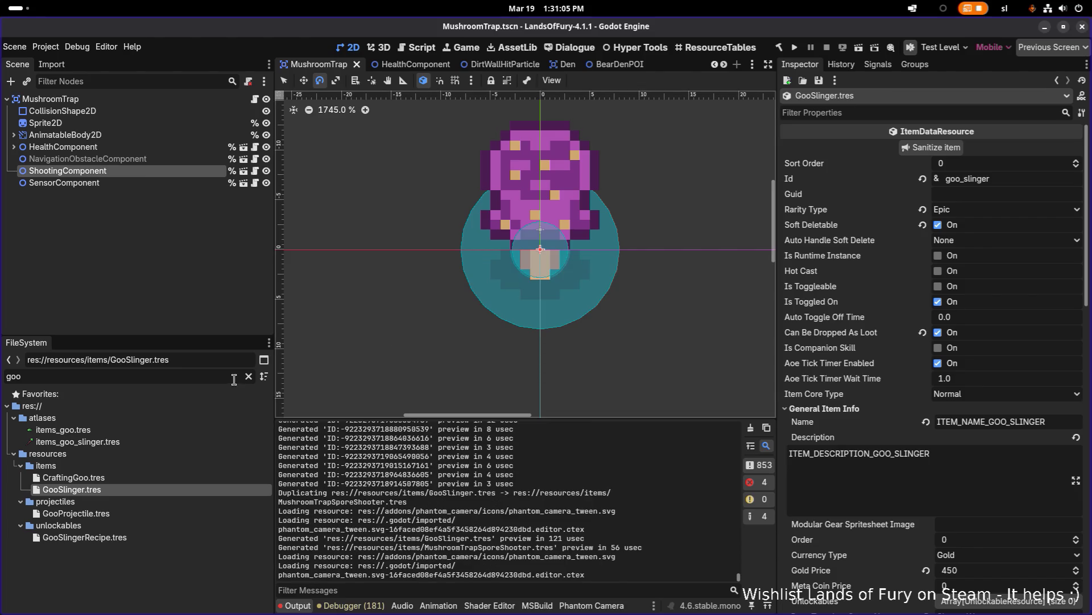
key(ctrl+a)
text(mushroomtrap)
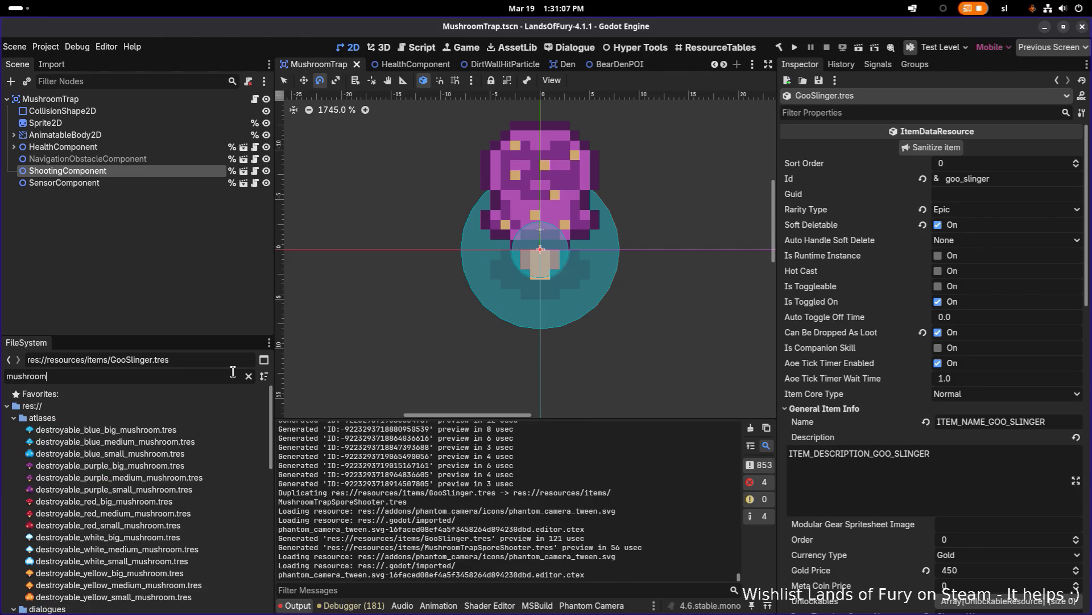
Open MushroomTrapSporeShooter.tres and retype its Id from goo_slinger to mushroom_trap_spore_shooter
click(214, 438)
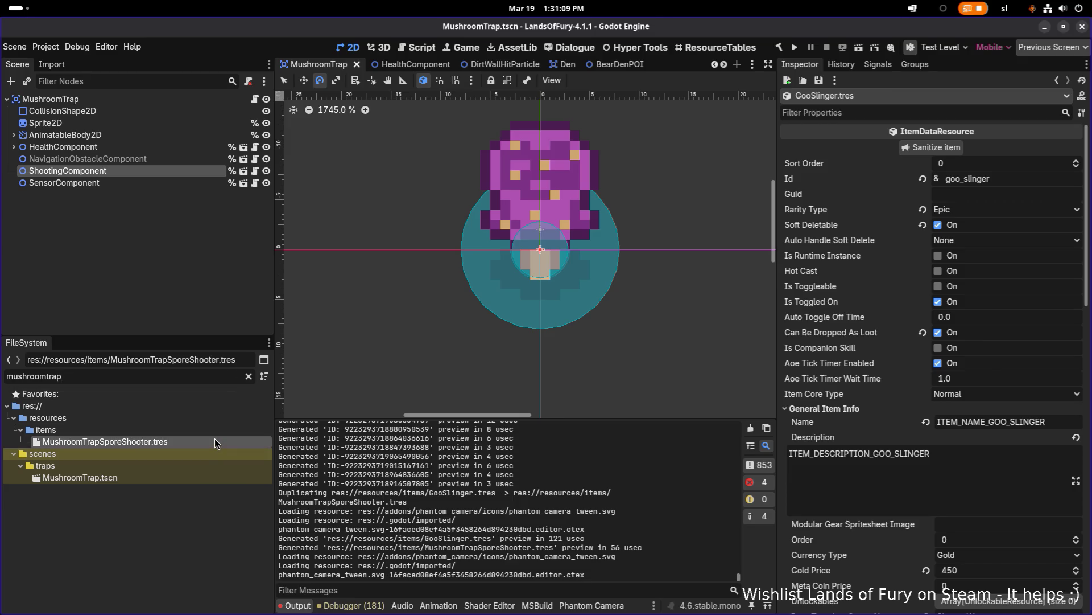
click(1023, 180)
key(ctrl+a)
text(mushro)
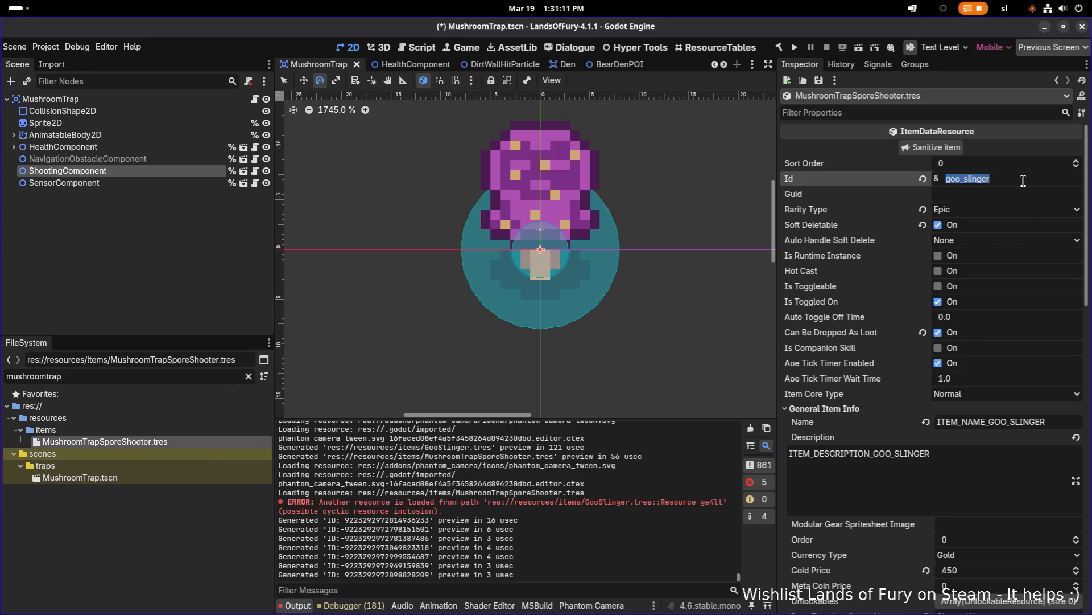
text(om_)
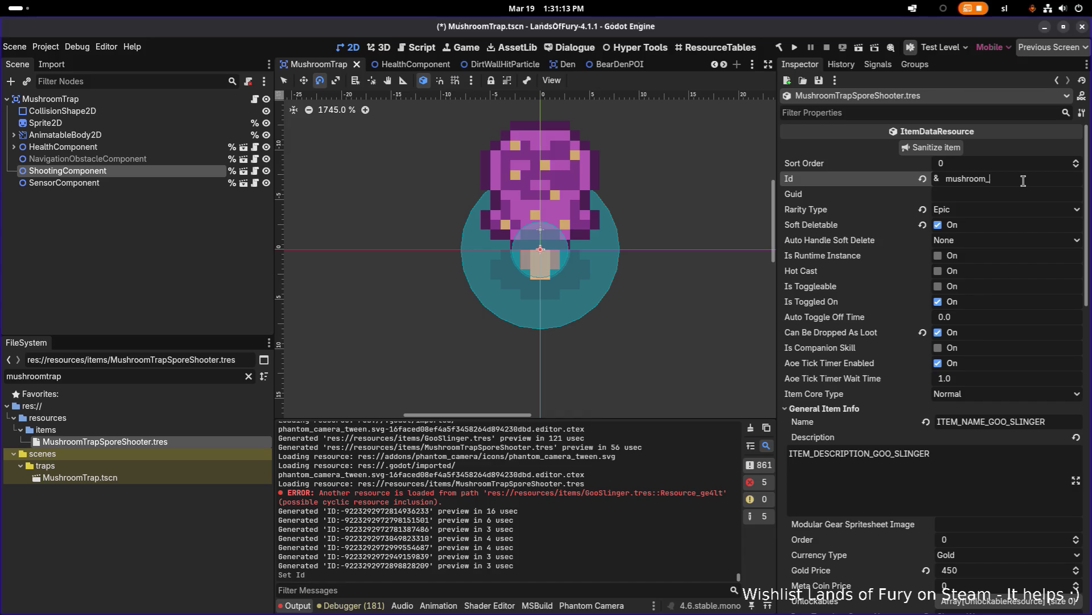
key(BackSpace)
key(BackSpace)
text(p_spo)
text(re_shooter)
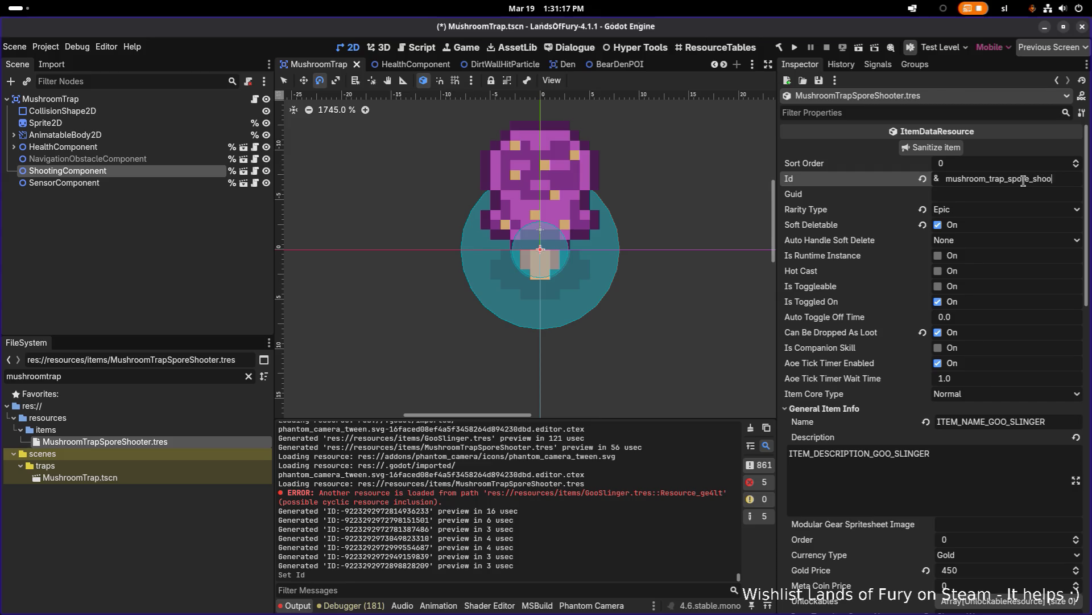